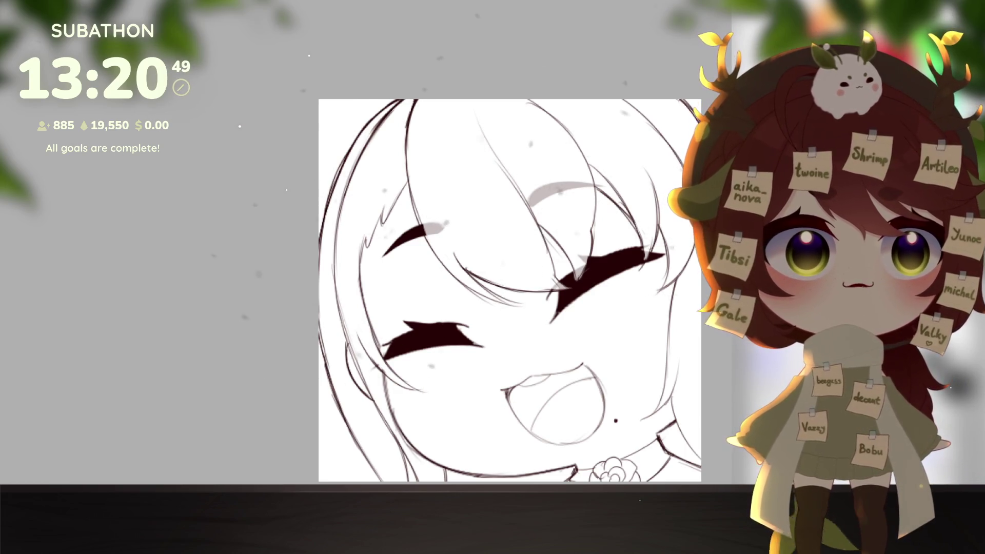
- Open a larger preview of a Kobo Kanaeru plush reference from the image results
mouse_move(537, 194)
mouse_down()
mouse_move(475, 159)
mouse_move(466, 139)
mouse_move(475, 157)
mouse_move(433, 205)
mouse_move(421, 203)
mouse_up()
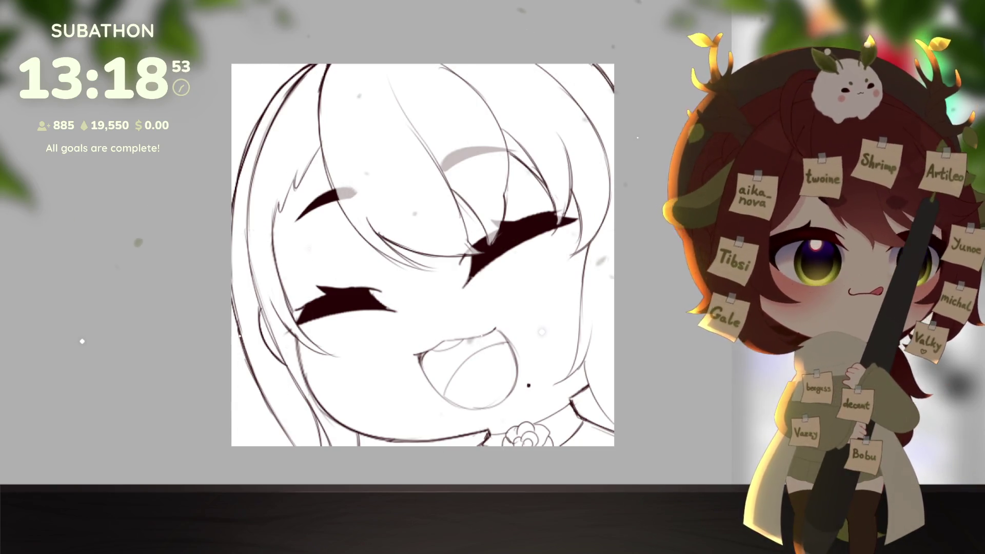
scroll(387, 305, down, 3)
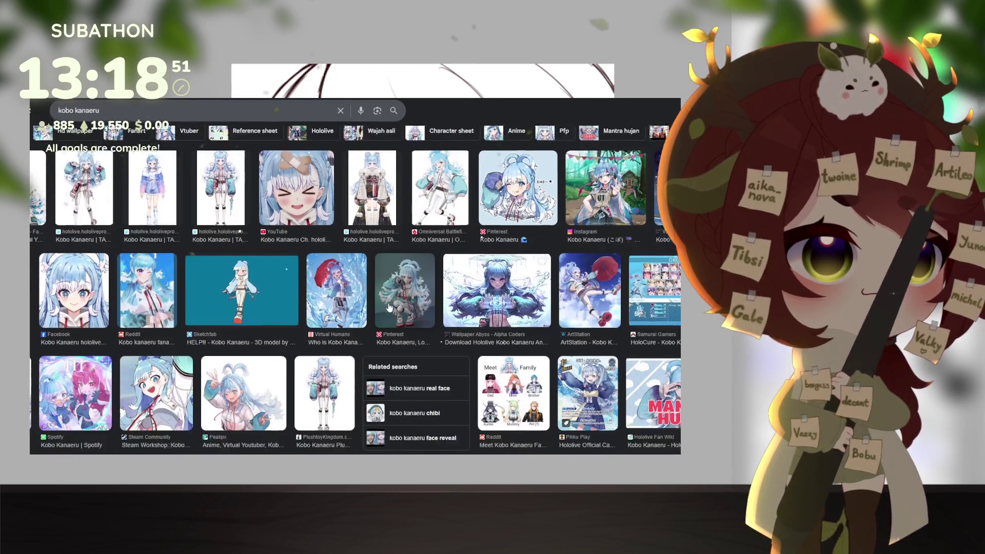
scroll(387, 305, down, 1)
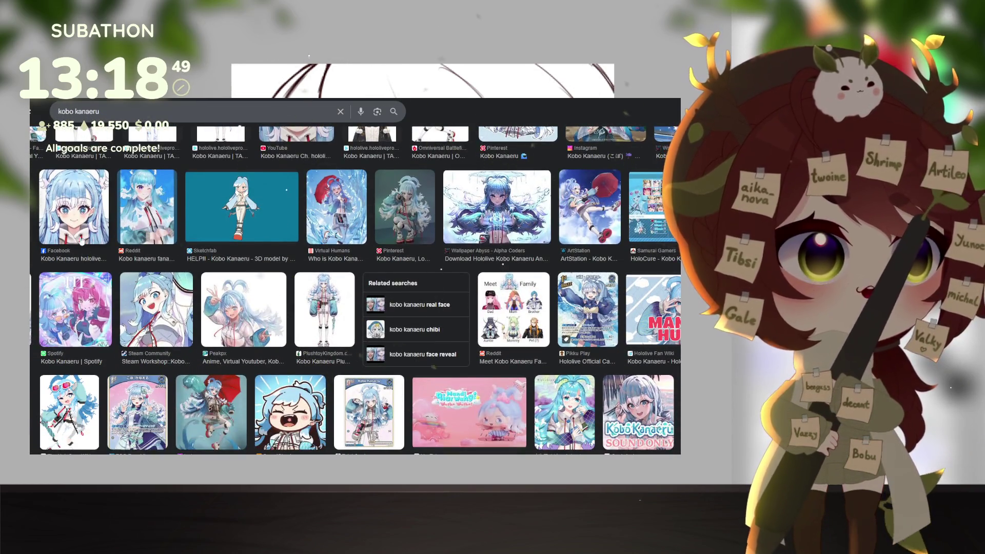
scroll(95, 271, up, 1)
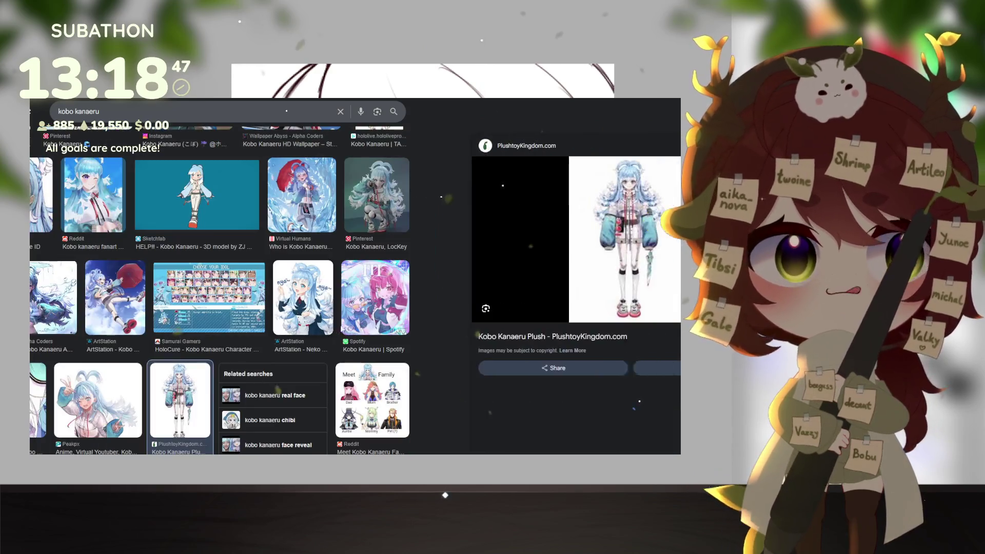
click(324, 347)
- Switch the preview to the related full-body Kobo Kanaeru plush image from PlushtoyKingdom.com
scroll(382, 224, up, 3)
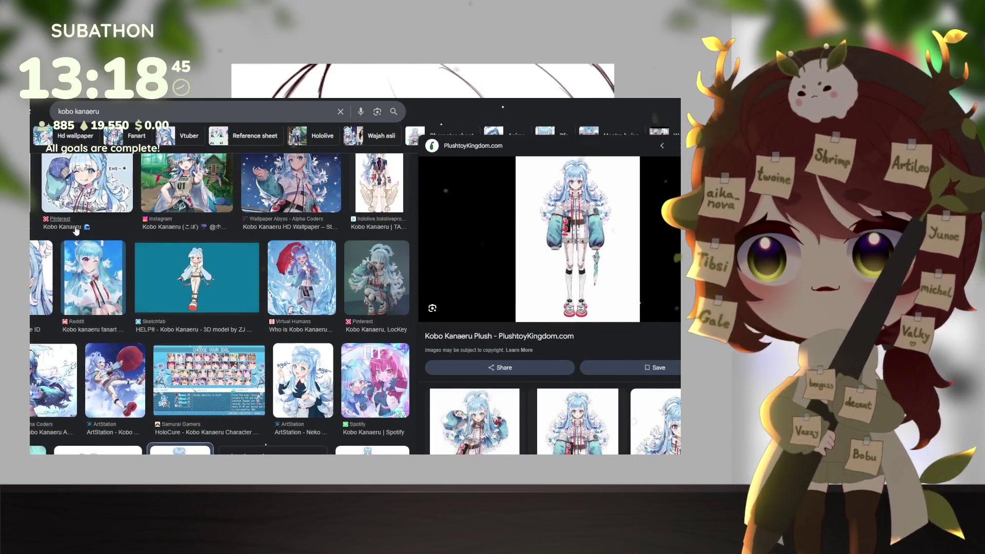
scroll(80, 213, up, 1)
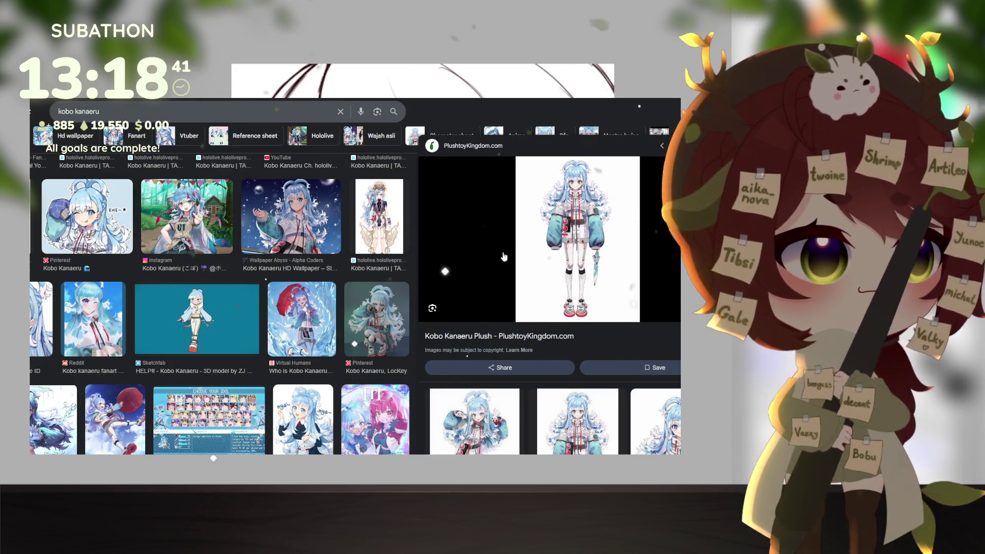
scroll(504, 256, down, 2)
scroll(590, 363, down, 2)
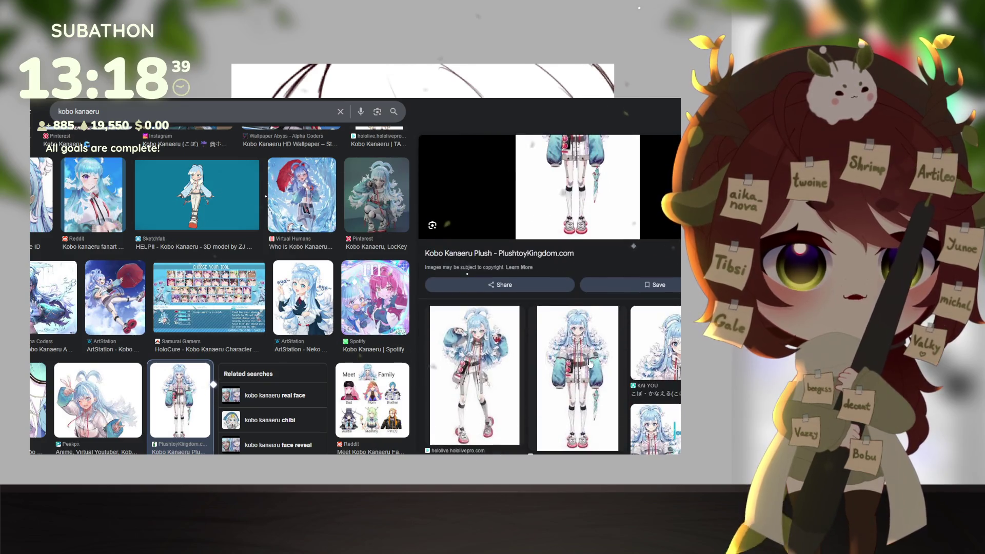
click(589, 363)
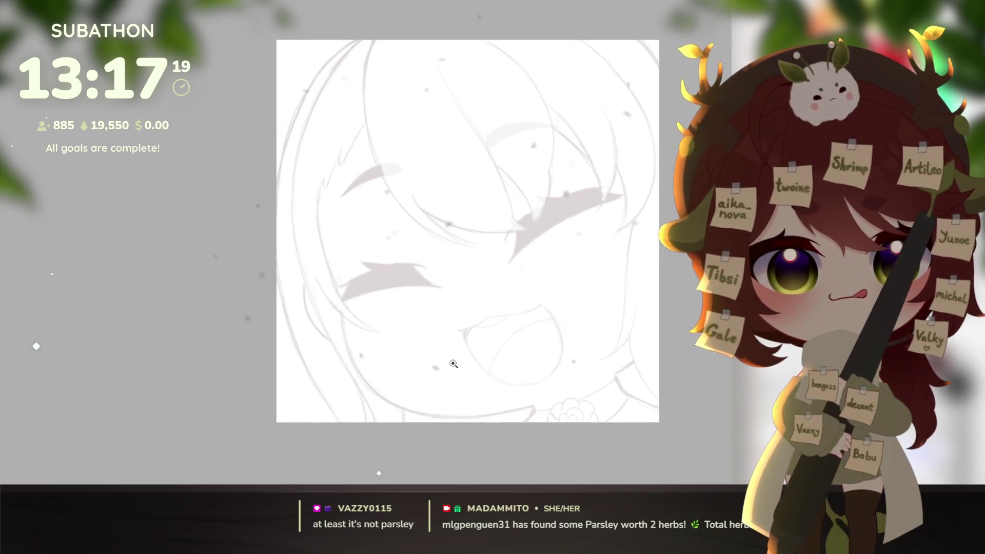
scroll(518, 362, up, 2)
drag(518, 362, 534, 392)
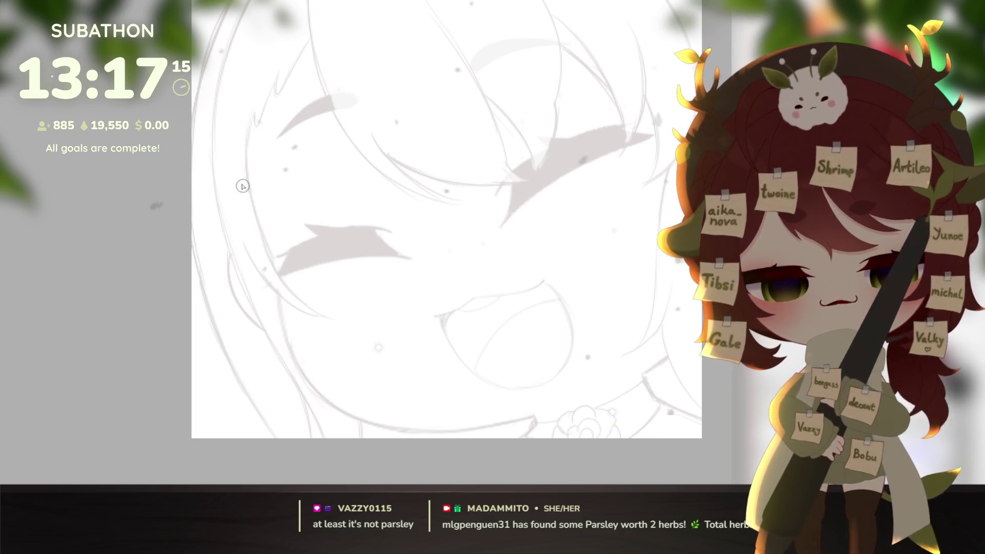
mouse_move(234, 158)
mouse_down()
mouse_move(300, 371)
mouse_move(360, 421)
mouse_move(535, 408)
mouse_move(536, 427)
mouse_move(518, 440)
mouse_up()
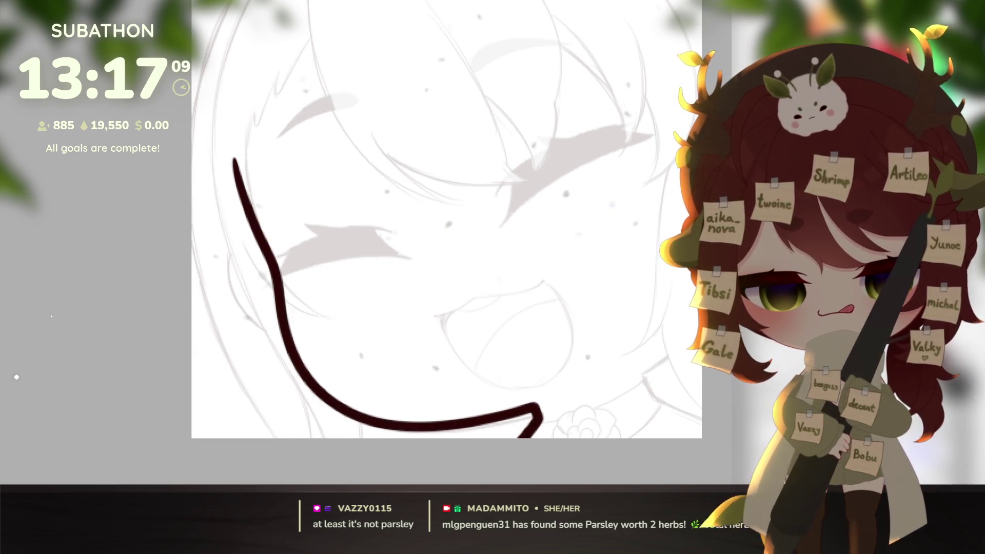
key(ctrl+z)
mouse_move(225, 135)
mouse_down()
mouse_move(282, 329)
mouse_move(354, 420)
mouse_move(447, 435)
mouse_move(536, 424)
mouse_move(518, 438)
mouse_up()
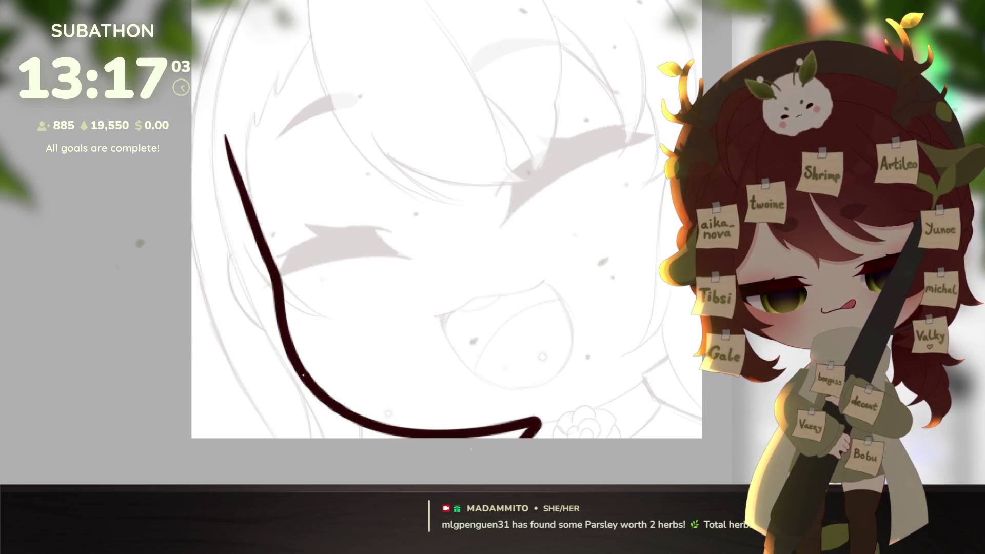
mouse_move(685, 343)
mouse_down()
mouse_move(659, 364)
mouse_move(651, 398)
mouse_move(701, 422)
mouse_up()
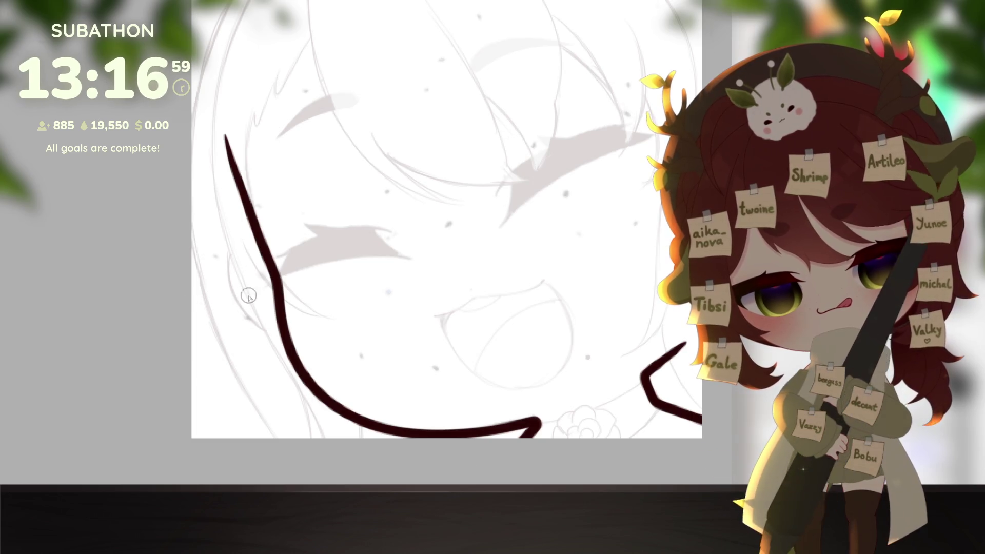
mouse_move(241, 234)
mouse_down()
mouse_move(231, 290)
mouse_move(273, 335)
mouse_up()
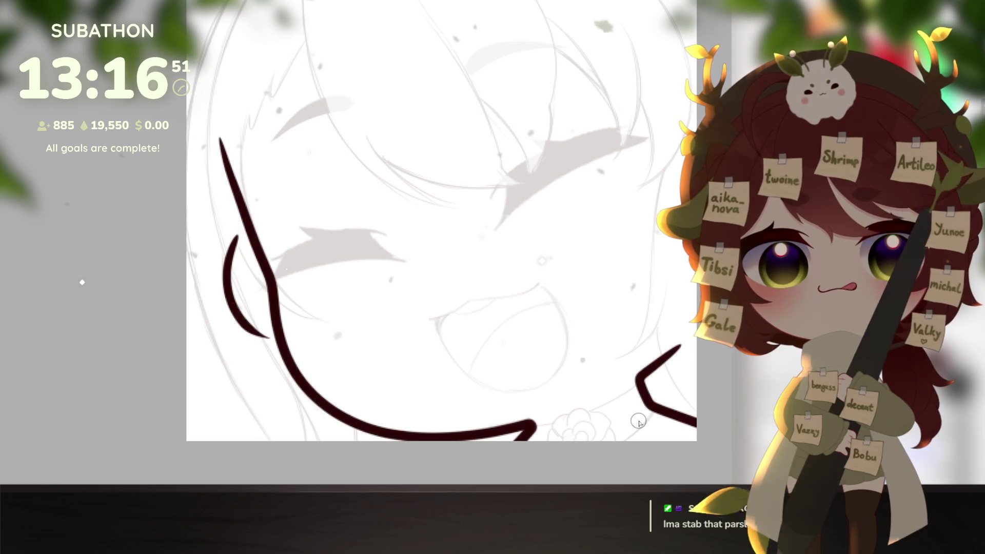
mouse_move(656, 359)
mouse_down()
mouse_move(672, 406)
mouse_move(673, 363)
mouse_up()
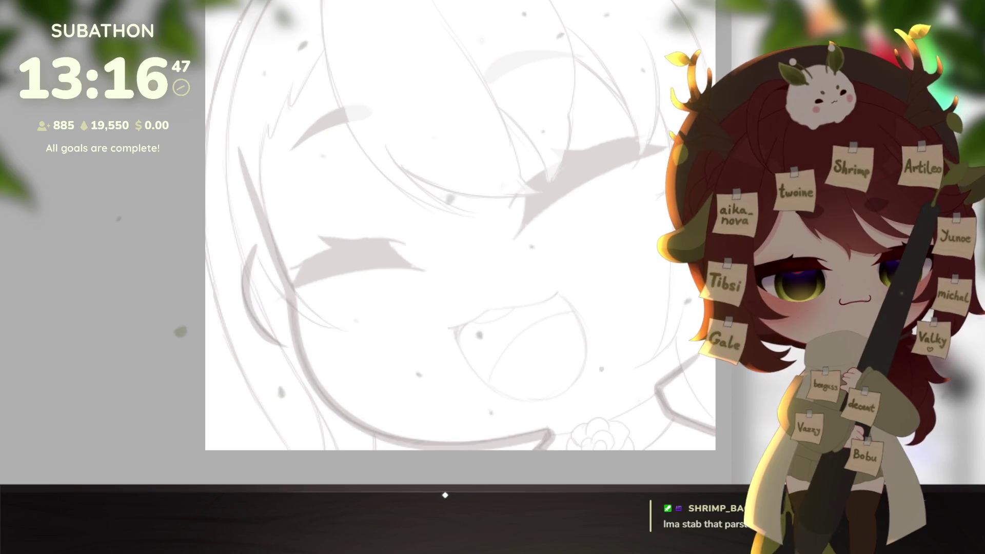
key(Delete)
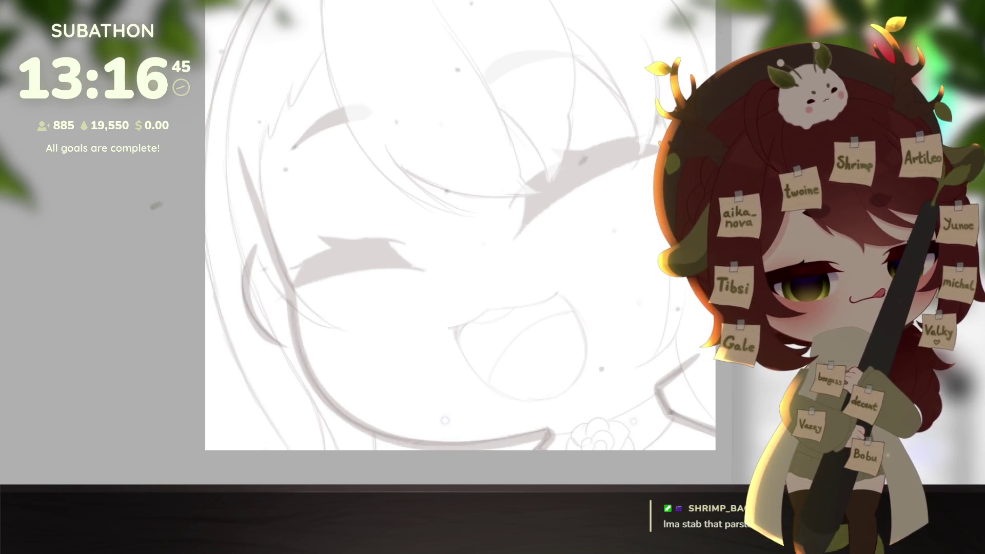
scroll(516, 265, up, 3)
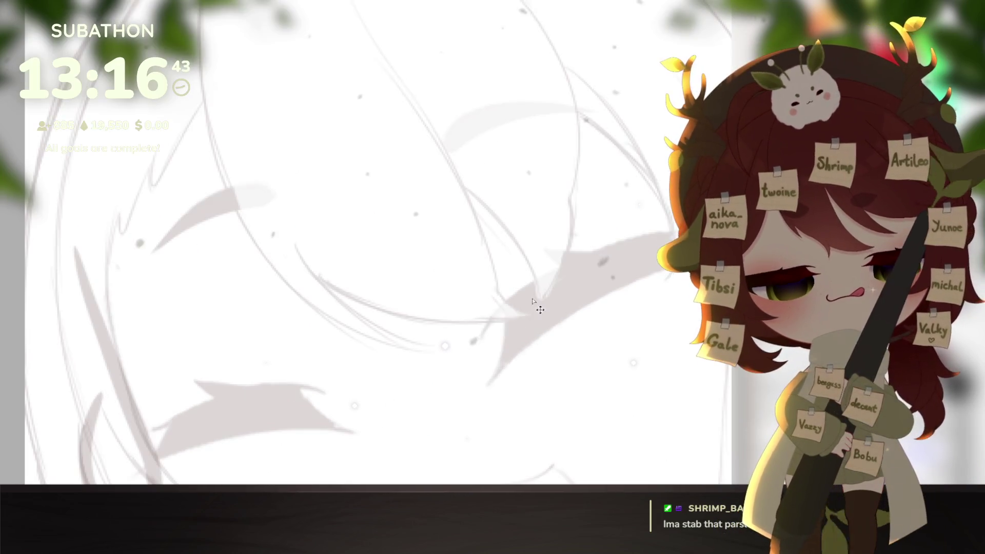
- Ink the first closed eye's lash shape, fill it solid dark, and extend its tip
mouse_move(506, 312)
mouse_down()
mouse_move(508, 342)
mouse_move(487, 385)
mouse_move(667, 268)
mouse_up()
mouse_move(480, 342)
mouse_down()
mouse_move(514, 295)
mouse_move(667, 234)
mouse_up()
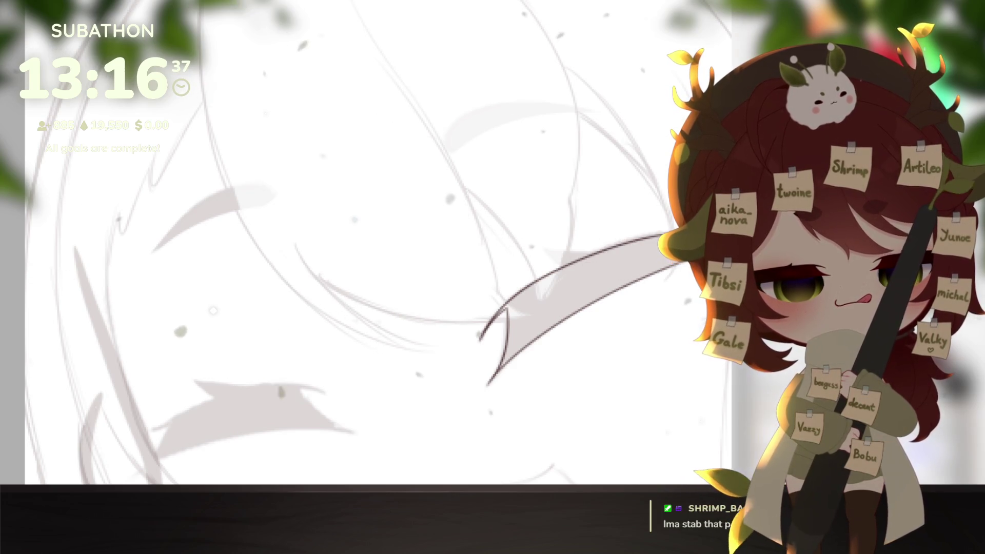
click(647, 251)
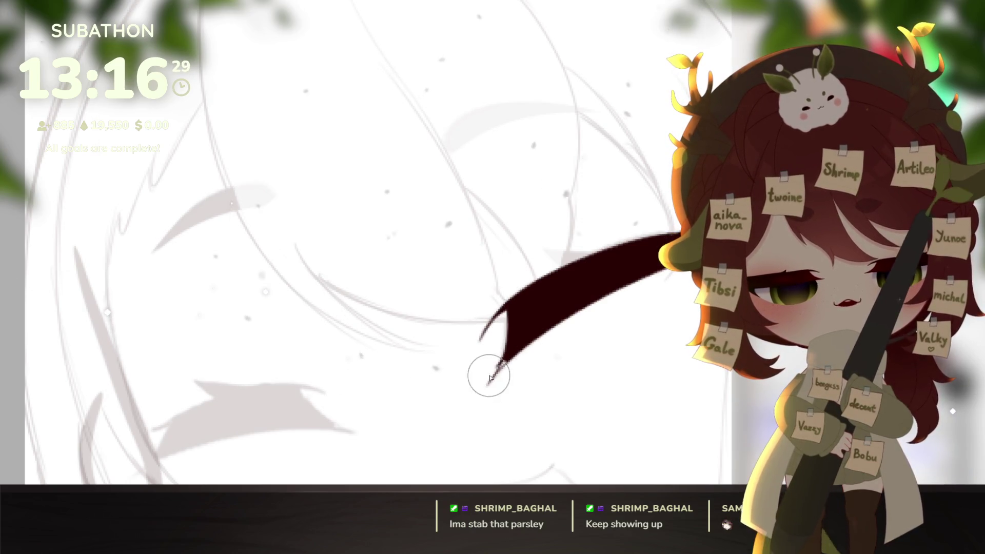
mouse_move(492, 374)
mouse_down()
mouse_move(485, 387)
mouse_move(520, 476)
mouse_up()
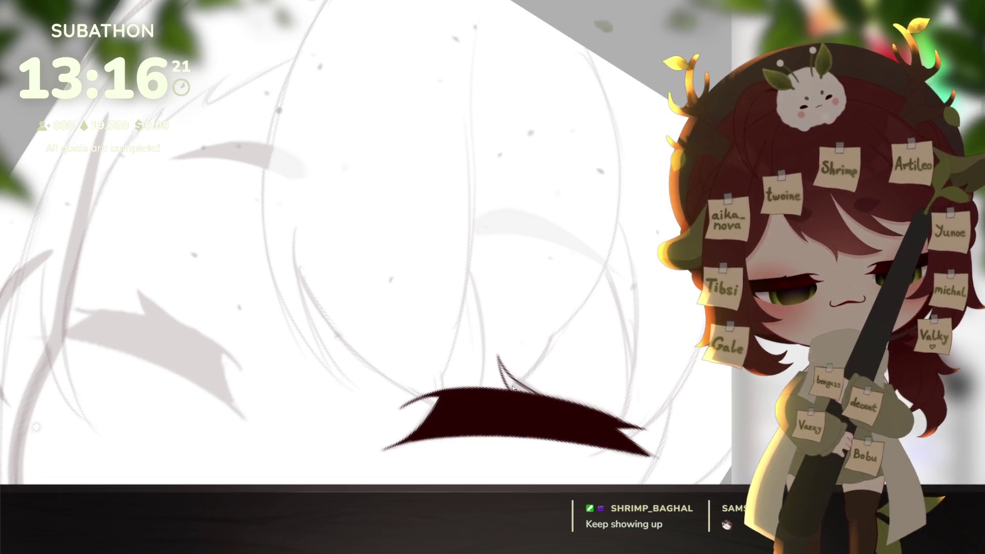
drag(513, 389, 505, 374)
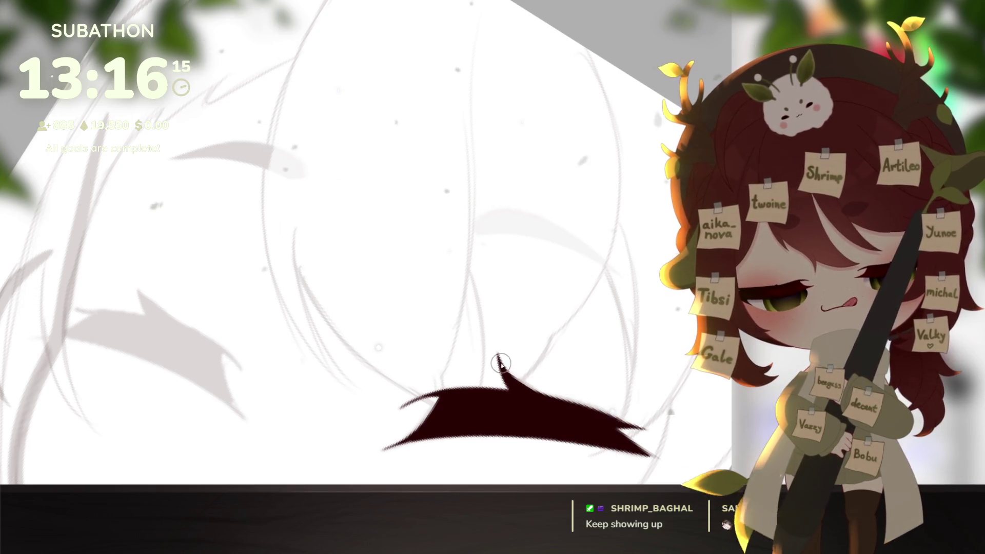
- Ink and fill the second closed eye with a lengthened pointed top spike
mouse_move(585, 410)
mouse_down()
mouse_move(655, 301)
mouse_move(589, 396)
mouse_move(470, 374)
mouse_move(613, 304)
mouse_move(491, 247)
mouse_up()
mouse_move(613, 273)
mouse_down()
mouse_move(290, 70)
mouse_move(623, 147)
mouse_move(634, 294)
mouse_move(541, 318)
mouse_move(546, 356)
mouse_move(291, 263)
mouse_move(513, 308)
mouse_move(563, 334)
mouse_up()
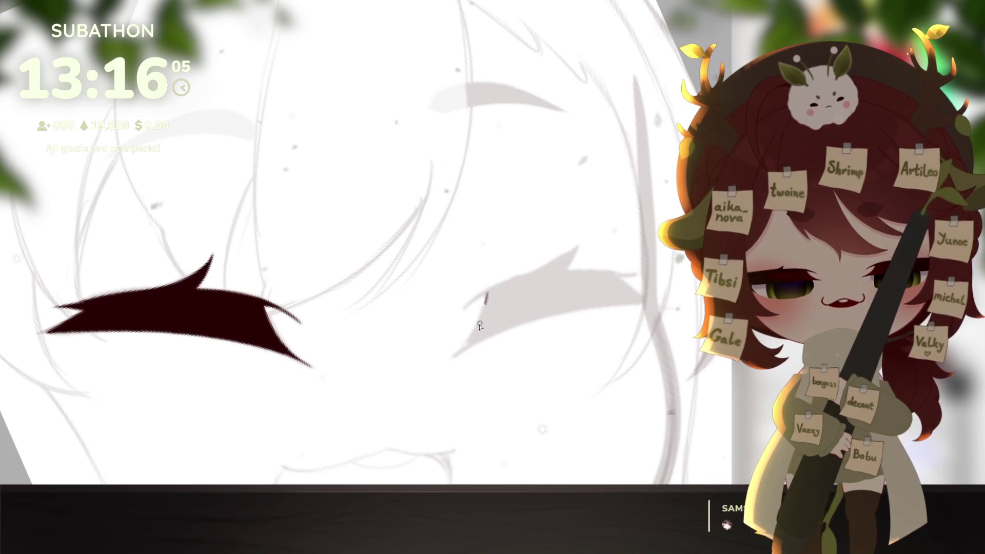
drag(473, 365, 610, 320)
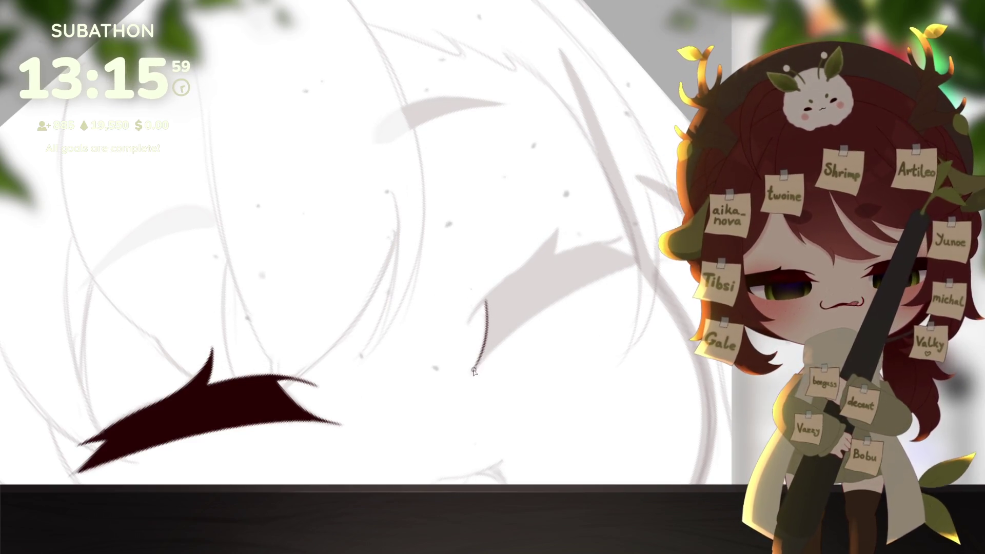
mouse_move(468, 323)
mouse_down()
mouse_move(539, 254)
mouse_move(634, 235)
mouse_up()
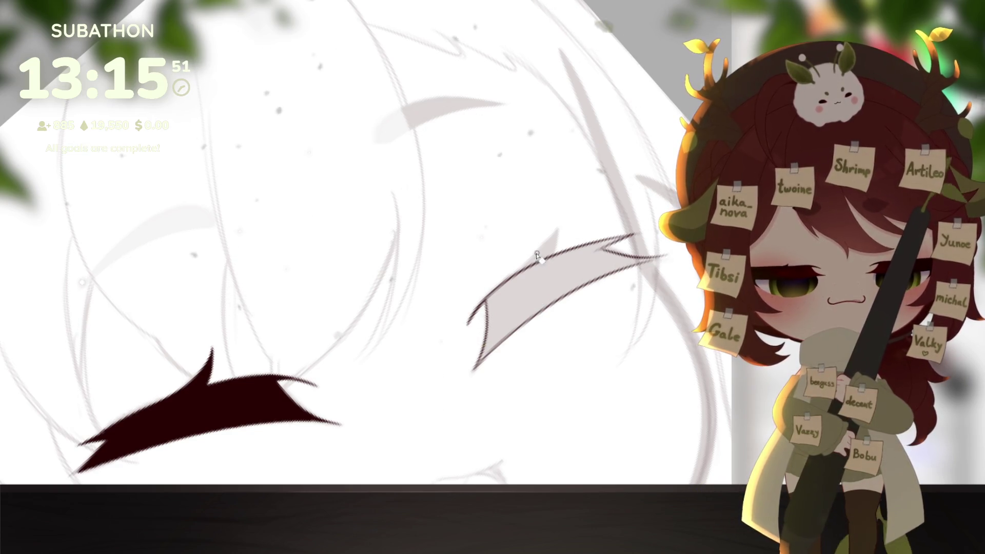
drag(542, 254, 557, 268)
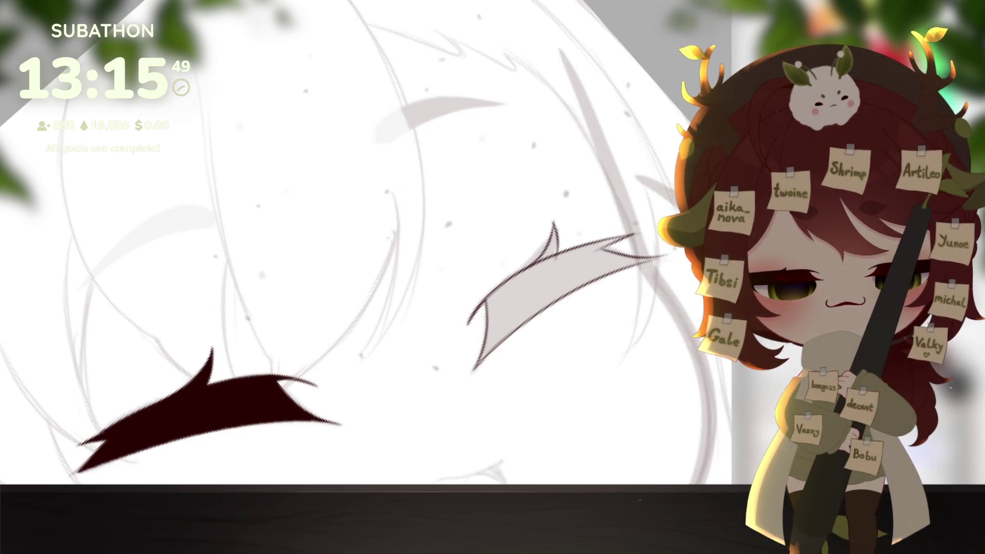
click(508, 304)
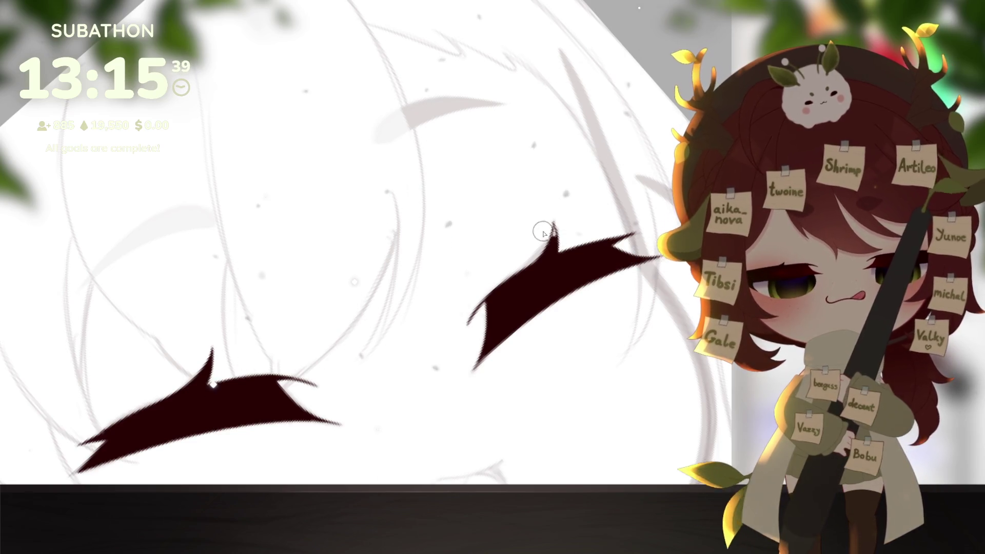
drag(556, 249, 552, 219)
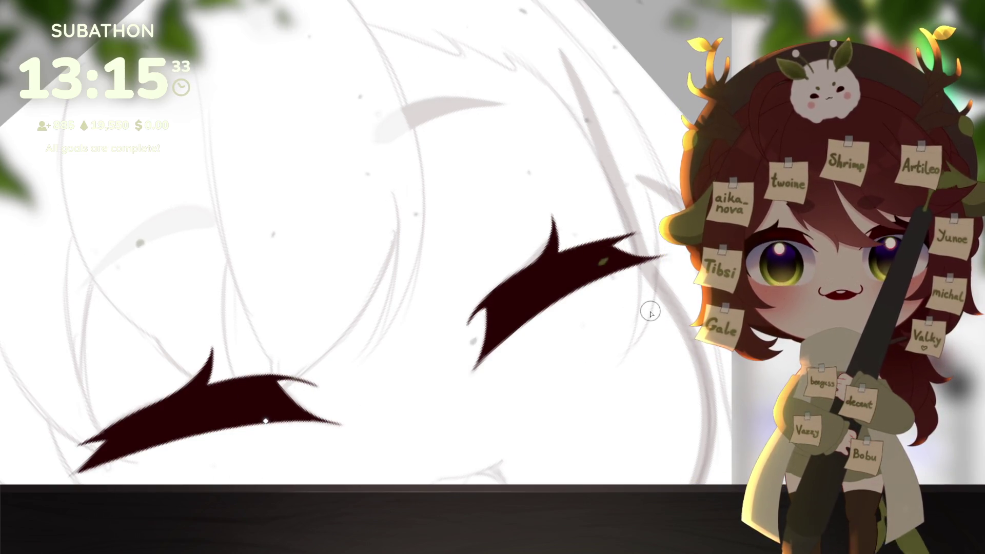
mouse_move(651, 313)
mouse_down()
mouse_move(611, 418)
mouse_move(588, 364)
mouse_up()
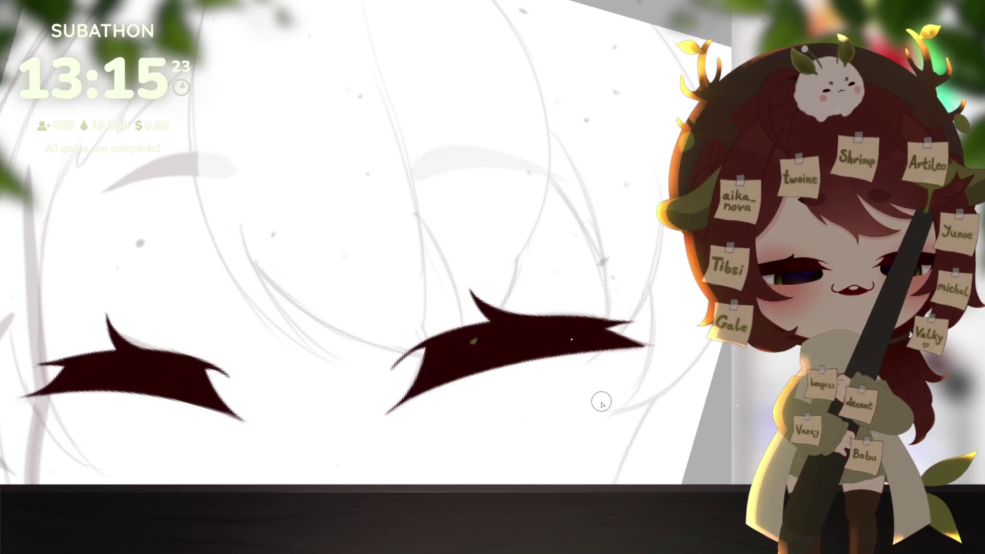
- Ink and fill a tapered dark-red eyebrow above the left closed eye
mouse_move(534, 359)
mouse_down()
mouse_move(558, 386)
mouse_move(462, 422)
mouse_up()
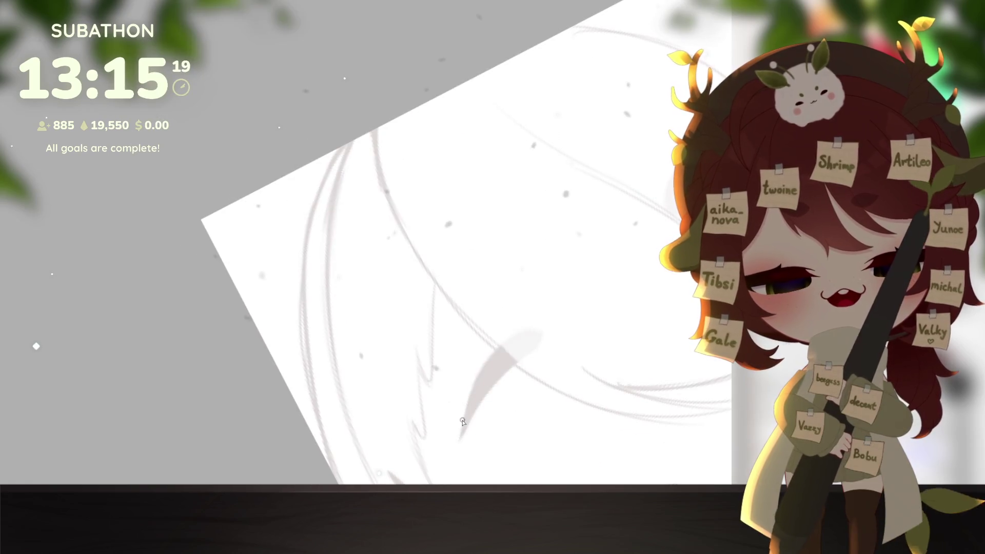
drag(496, 346, 536, 328)
key(ctrl+z)
mouse_move(460, 441)
mouse_down()
mouse_move(518, 336)
mouse_move(539, 352)
mouse_up()
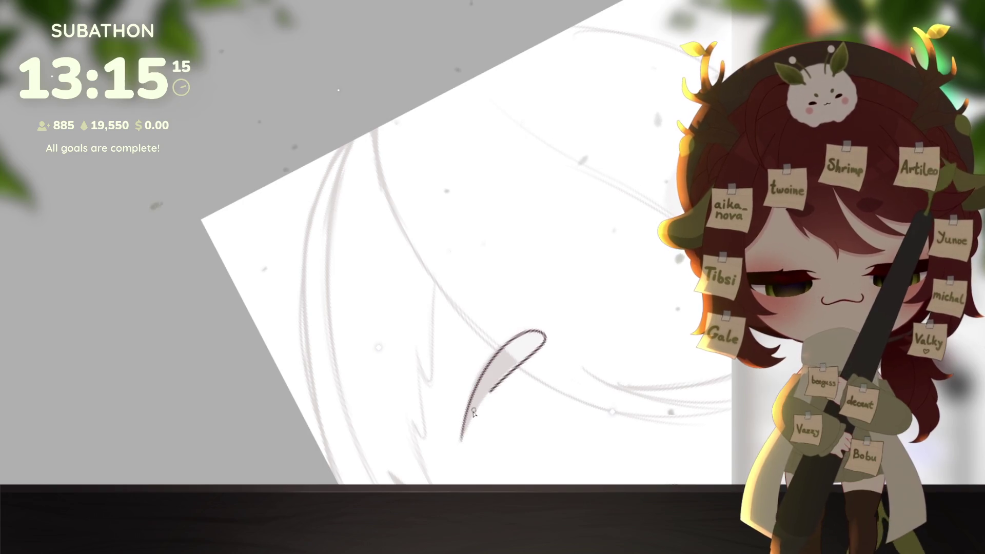
click(513, 380)
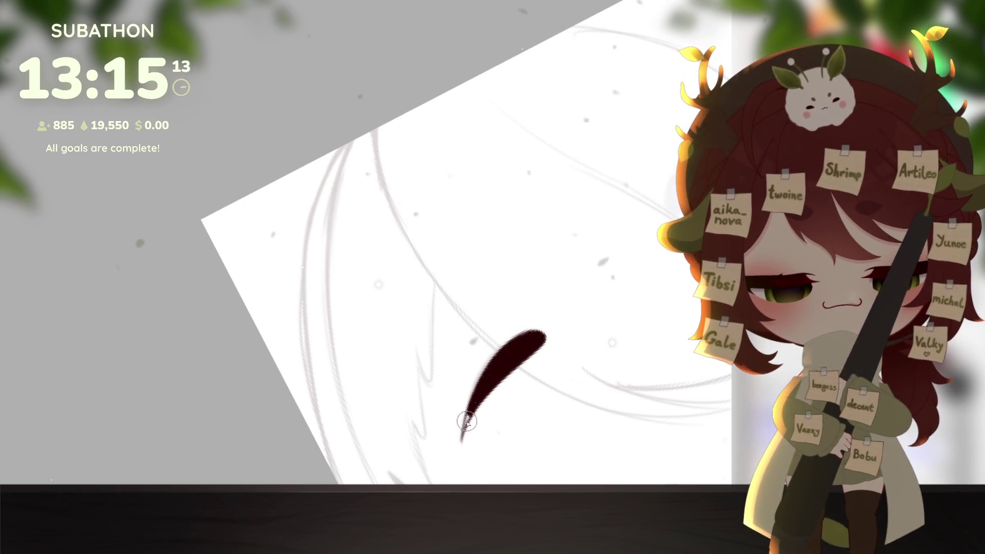
drag(463, 434, 462, 457)
drag(568, 440, 486, 391)
key(ctrl+d)
- Duplicate the eyebrow and move the copy above the right eye
drag(631, 315, 673, 329)
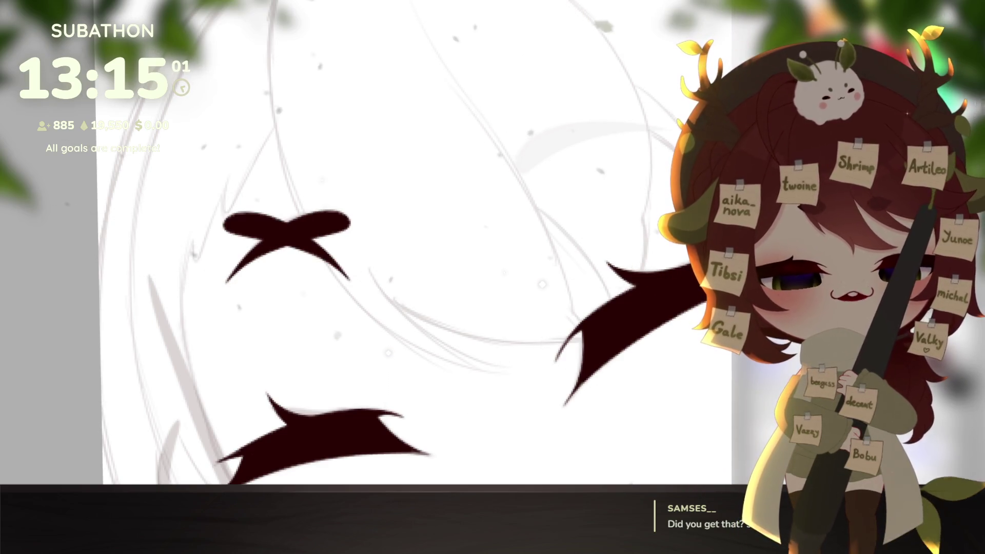
key(ctrl+t)
mouse_move(283, 288)
mouse_down()
mouse_move(429, 263)
mouse_move(576, 184)
mouse_move(582, 195)
mouse_up()
- Rotate and slightly widen the eyebrow copy to match the left brow, then confirm it
drag(657, 133, 652, 127)
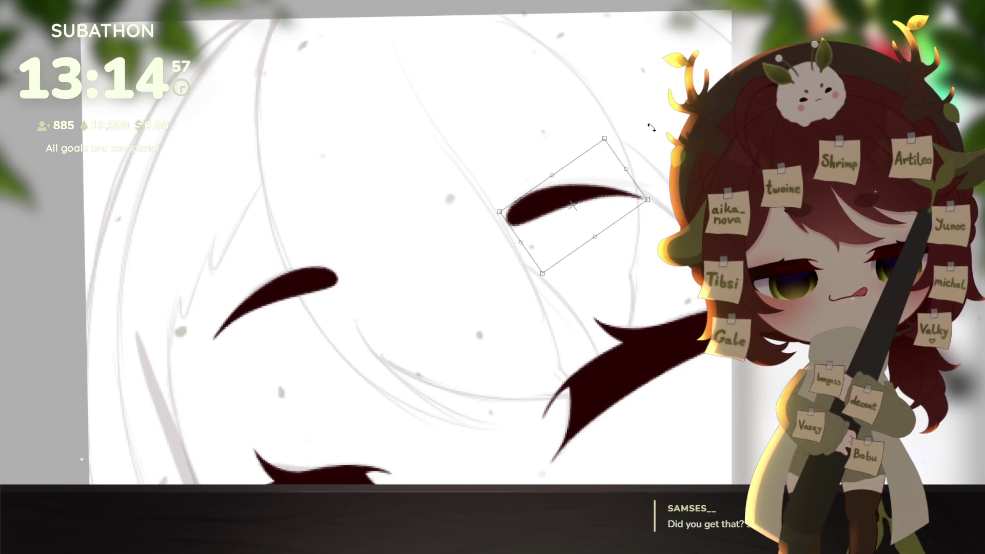
drag(626, 170, 657, 105)
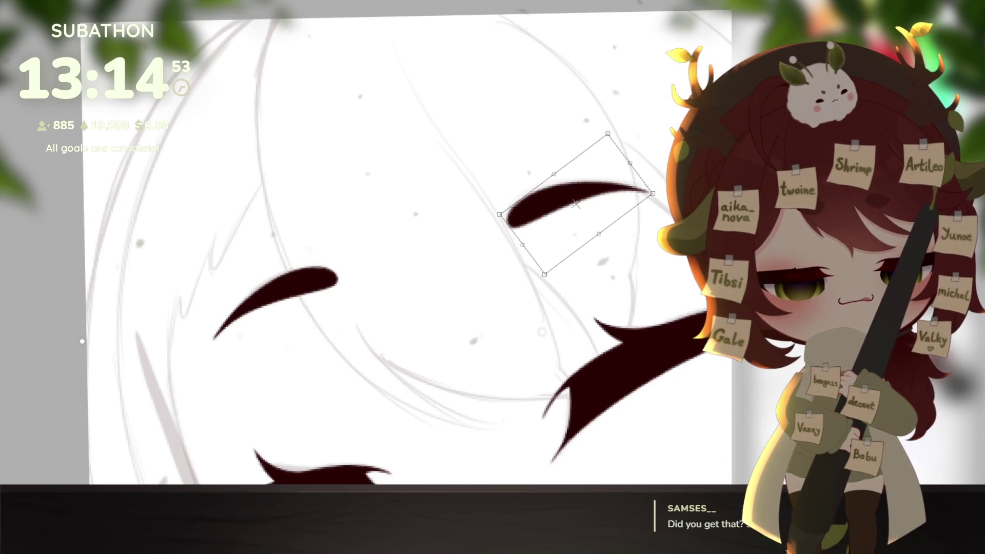
key(Return)
mouse_move(622, 366)
mouse_down()
mouse_move(615, 308)
mouse_move(612, 392)
mouse_move(604, 366)
mouse_move(613, 269)
mouse_up()
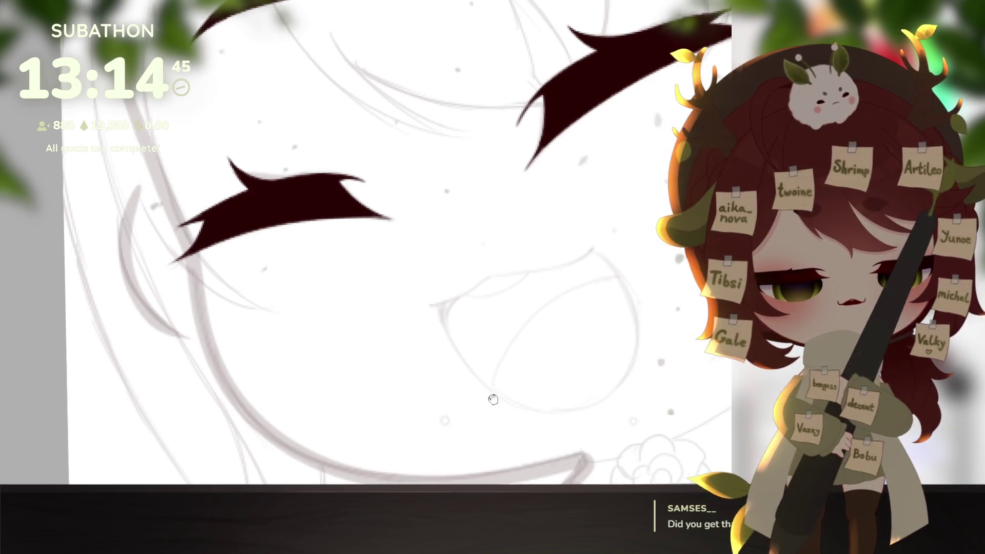
- Ink the laughing mouth's upper line and lower curve, redrawing the curve once
scroll(550, 367, up, 3)
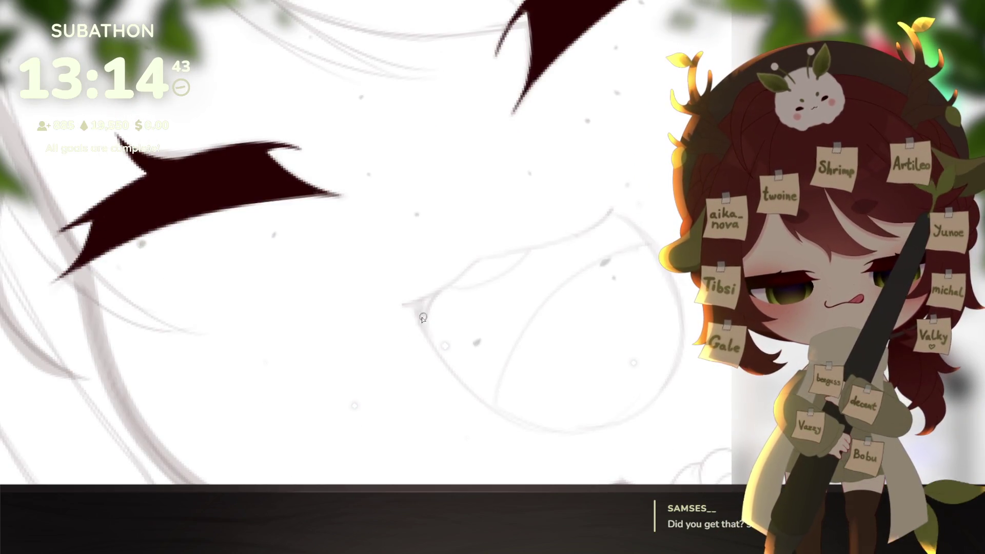
mouse_move(401, 306)
mouse_down()
mouse_move(488, 261)
mouse_move(599, 227)
mouse_up()
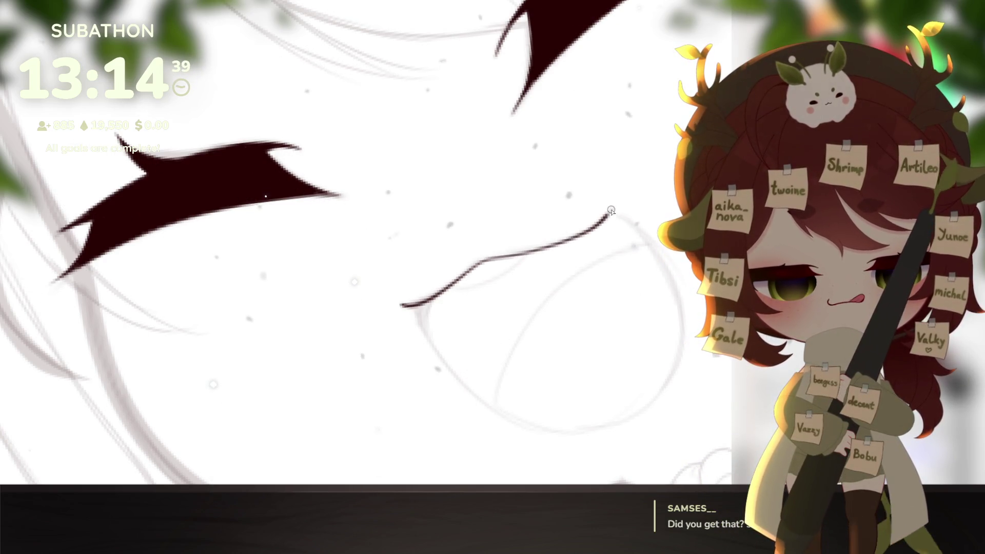
drag(638, 330, 550, 297)
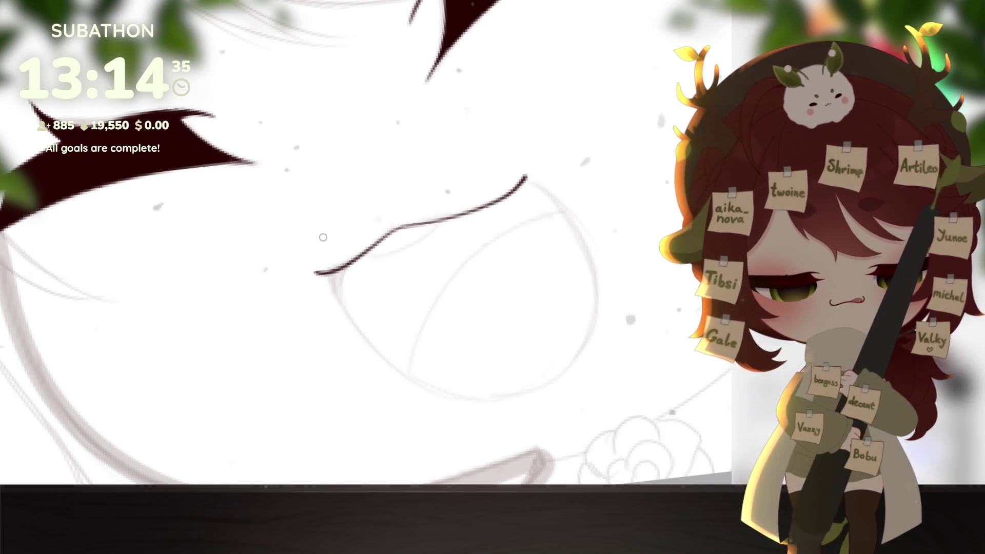
drag(648, 315, 684, 334)
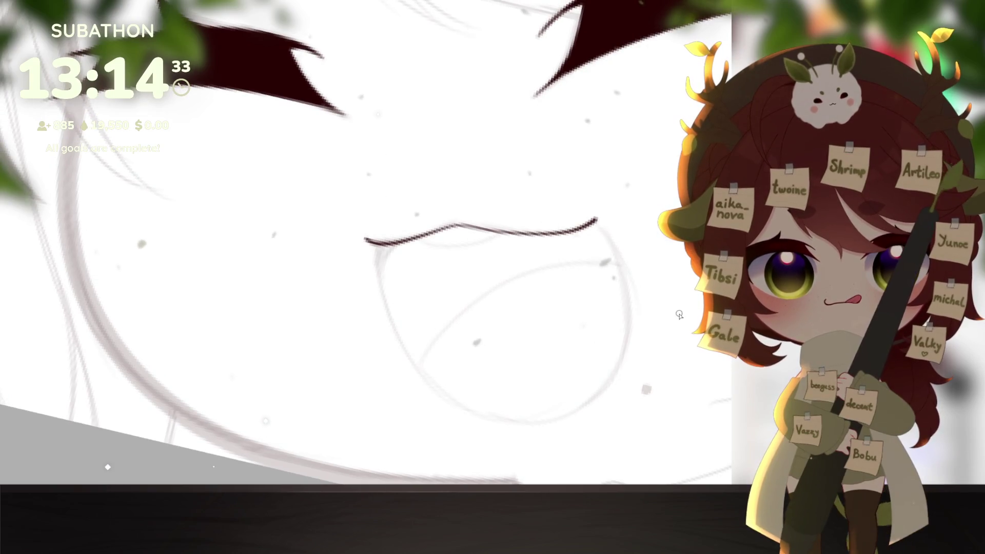
mouse_move(378, 248)
mouse_down()
mouse_move(417, 367)
mouse_move(537, 425)
mouse_move(631, 336)
mouse_up()
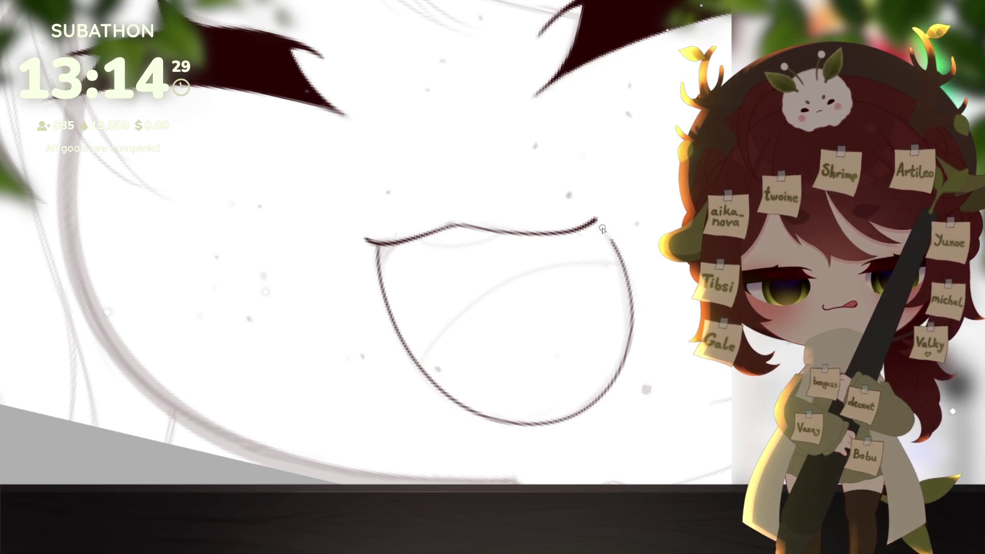
key(ctrl+z)
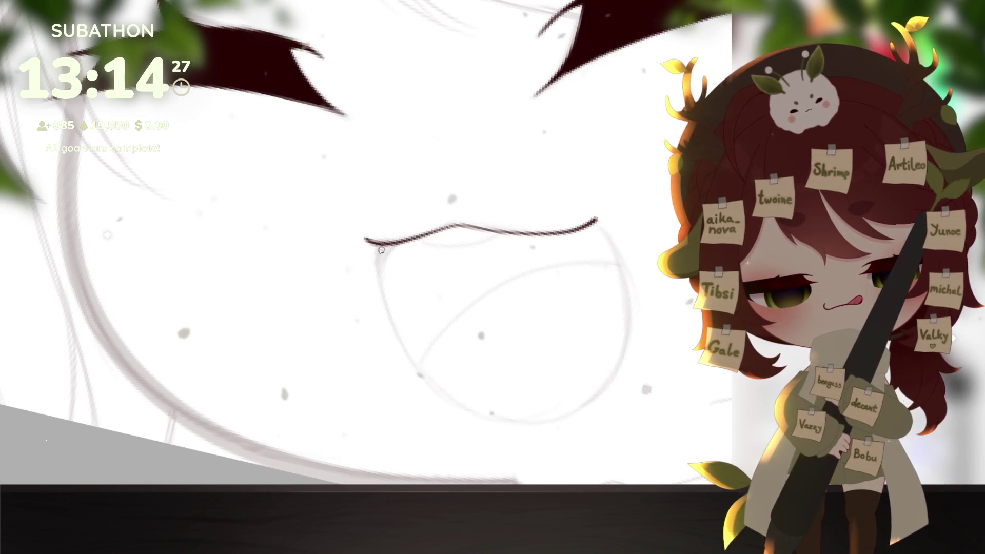
mouse_move(378, 248)
mouse_down()
mouse_move(452, 408)
mouse_move(611, 394)
mouse_move(619, 257)
mouse_up()
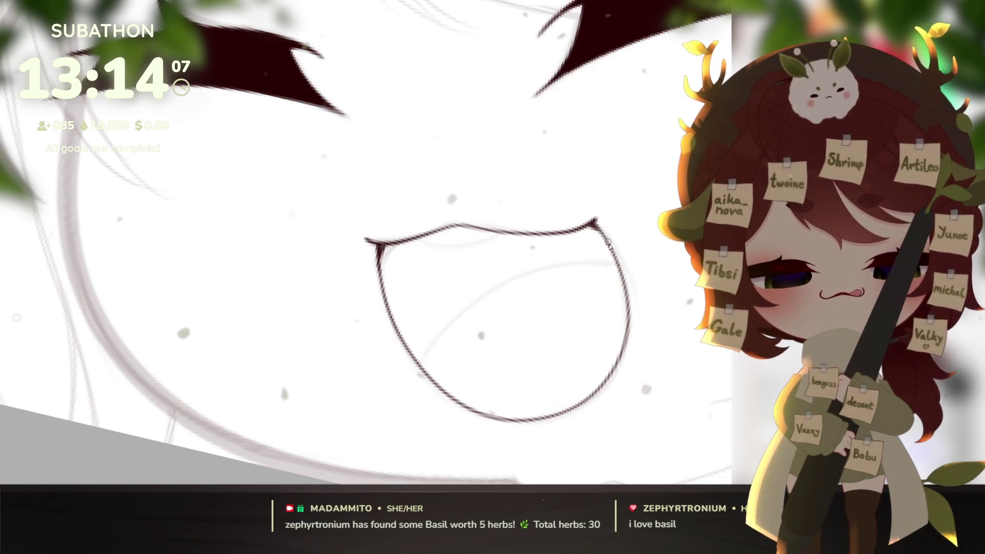
scroll(633, 350, down, 5)
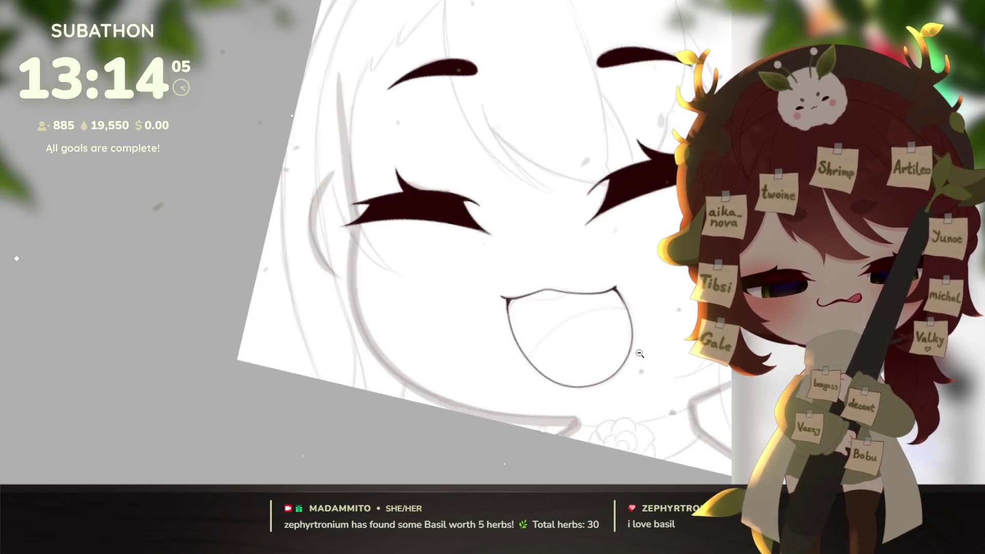
- Zoom, pan and rotate the canvas to review the faded grey face lineart
scroll(667, 357, up, 4)
drag(666, 357, 642, 384)
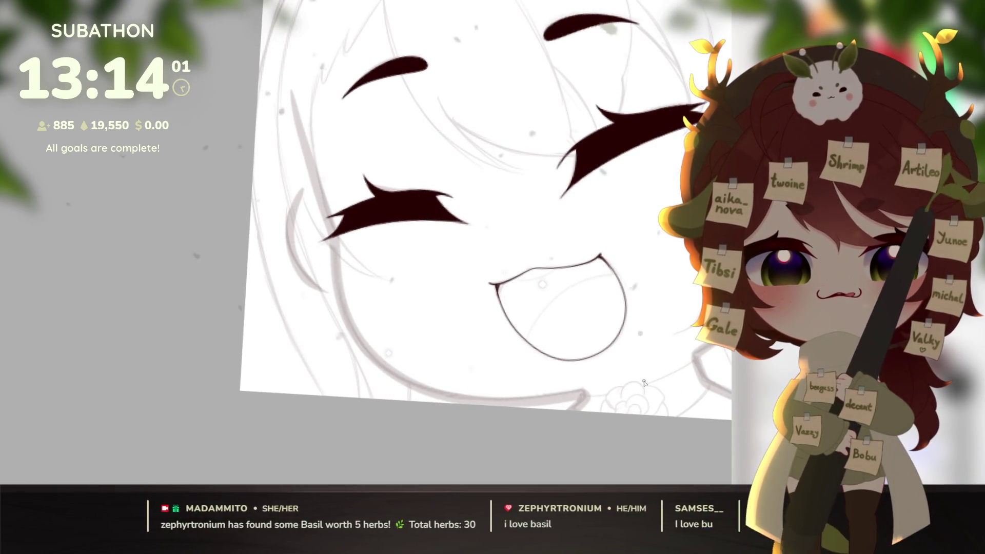
mouse_move(644, 382)
mouse_down()
mouse_move(658, 367)
mouse_move(662, 381)
mouse_move(642, 408)
mouse_move(655, 410)
mouse_up()
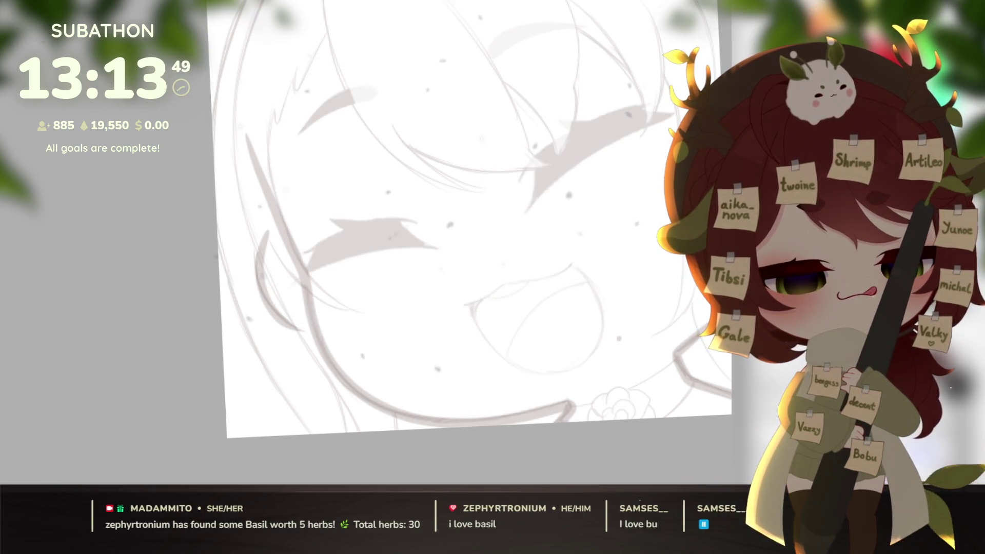
mouse_move(567, 376)
mouse_down()
mouse_move(618, 318)
mouse_move(649, 364)
mouse_up()
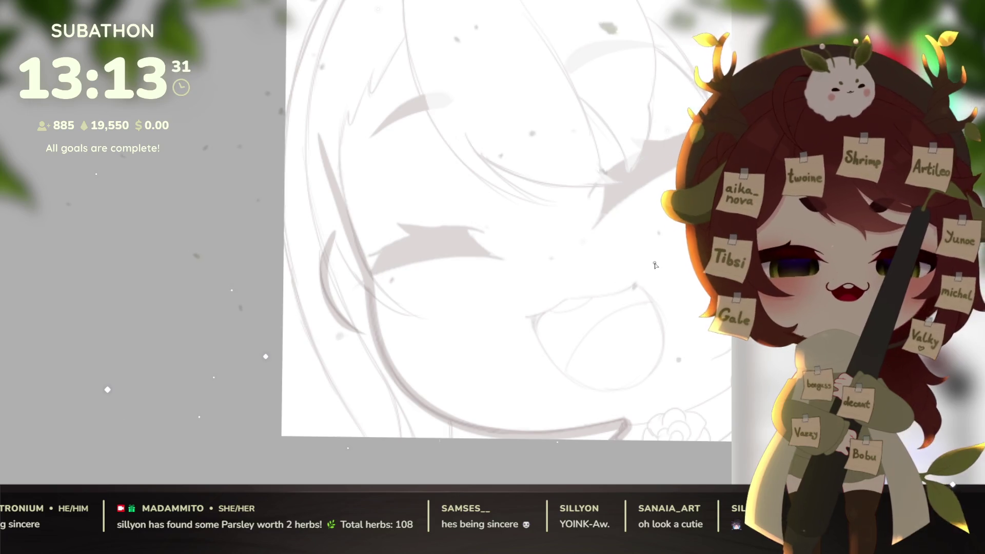
drag(498, 258, 539, 345)
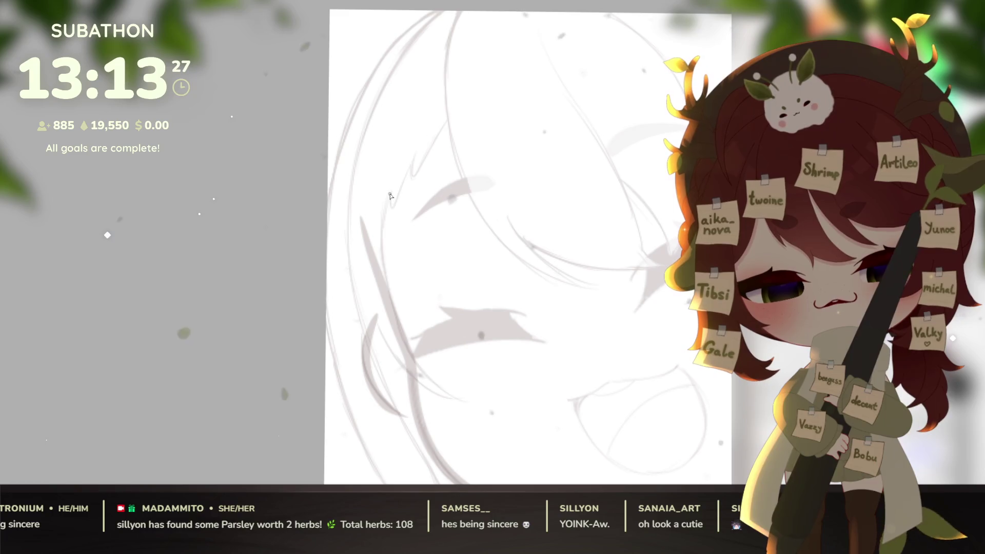
- Ink a curved hair strand along the face's left side, thinning its end and extending it upward
key(ctrl+z)
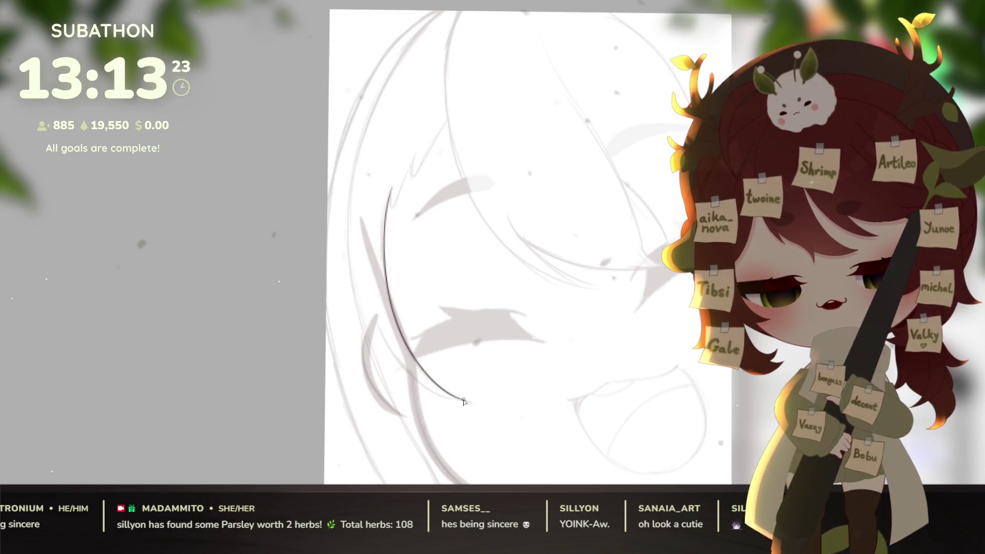
drag(365, 292, 460, 405)
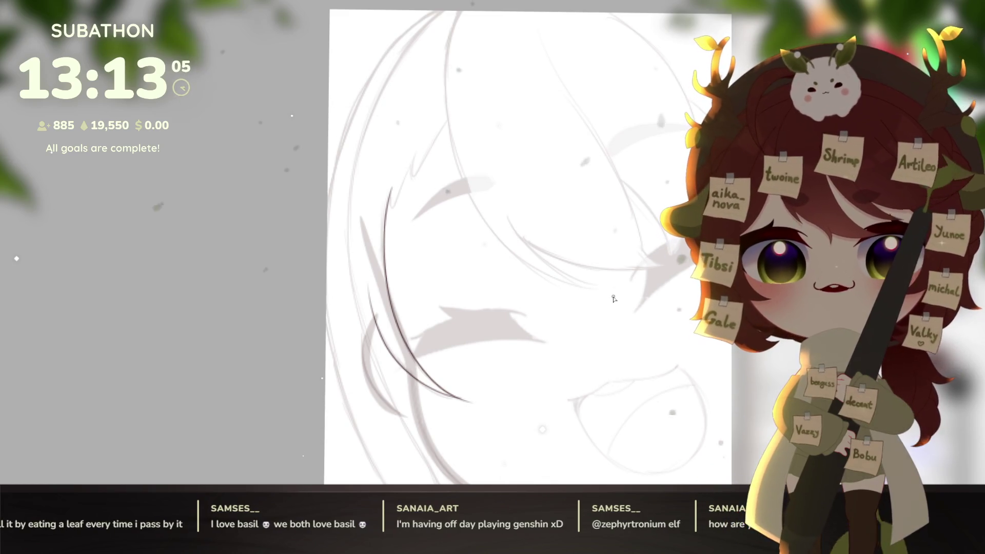
drag(423, 379, 450, 396)
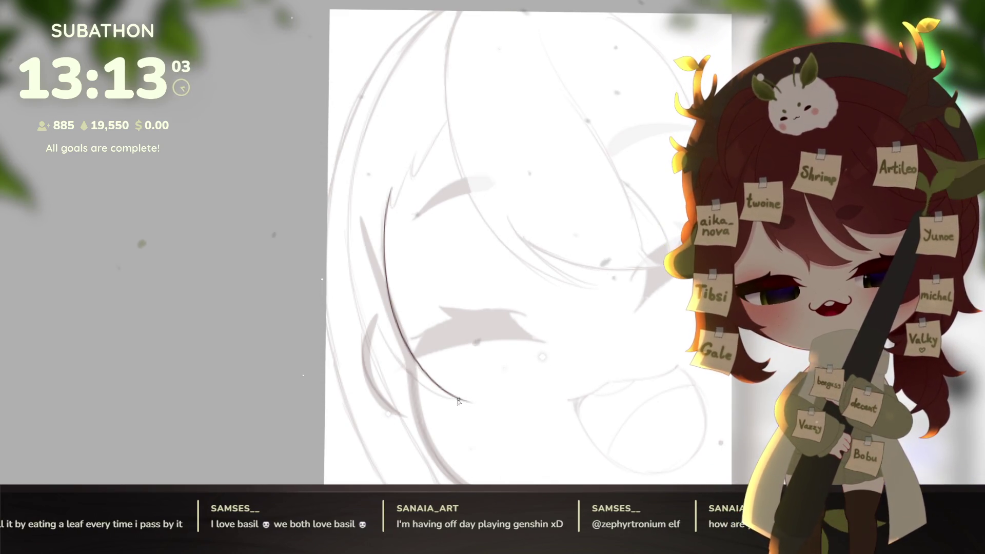
drag(374, 315, 399, 362)
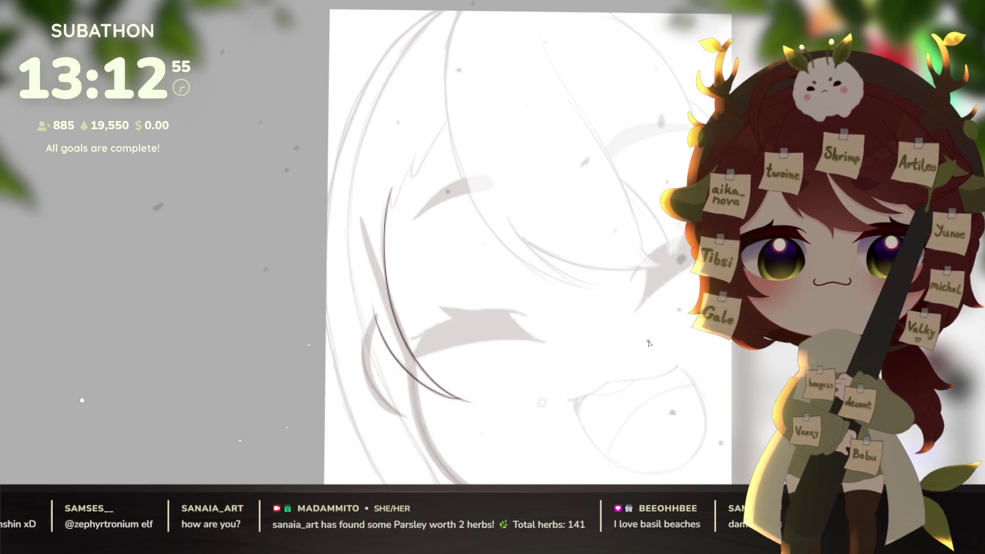
mouse_move(488, 341)
mouse_down()
mouse_move(502, 394)
mouse_move(504, 341)
mouse_up()
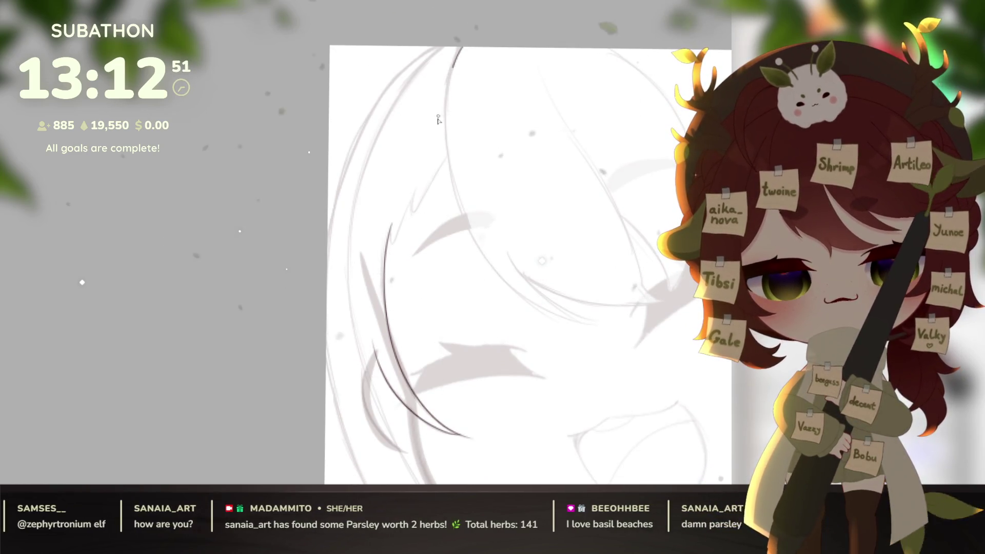
drag(668, 216, 615, 310)
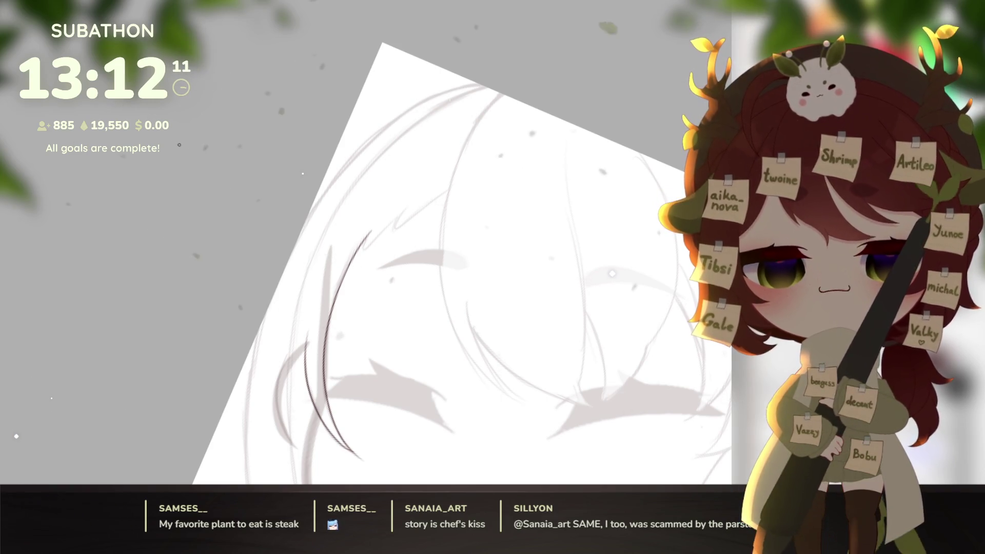
- Ink a long front hair strand curve, redoing its lower end as a short stroke
drag(620, 313, 576, 277)
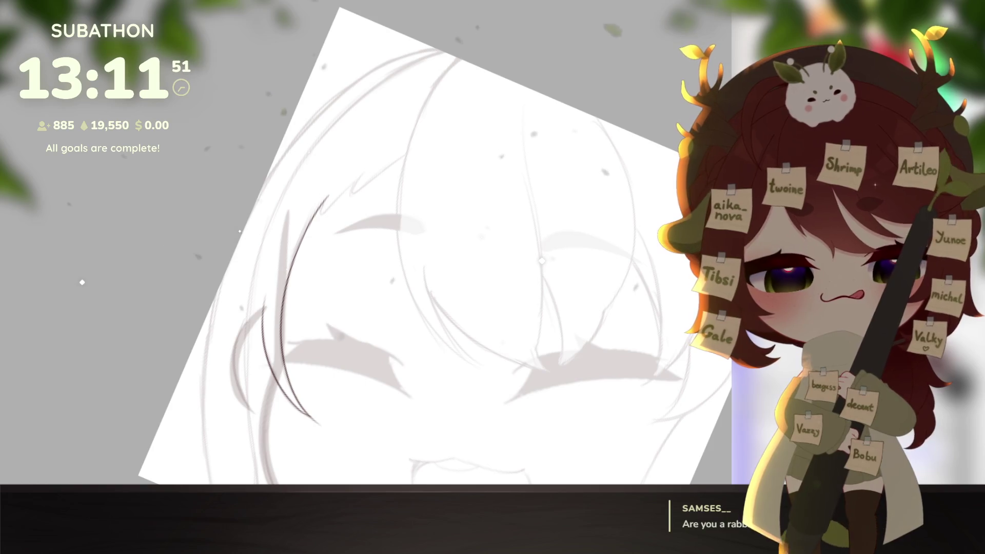
scroll(608, 290, down, 1)
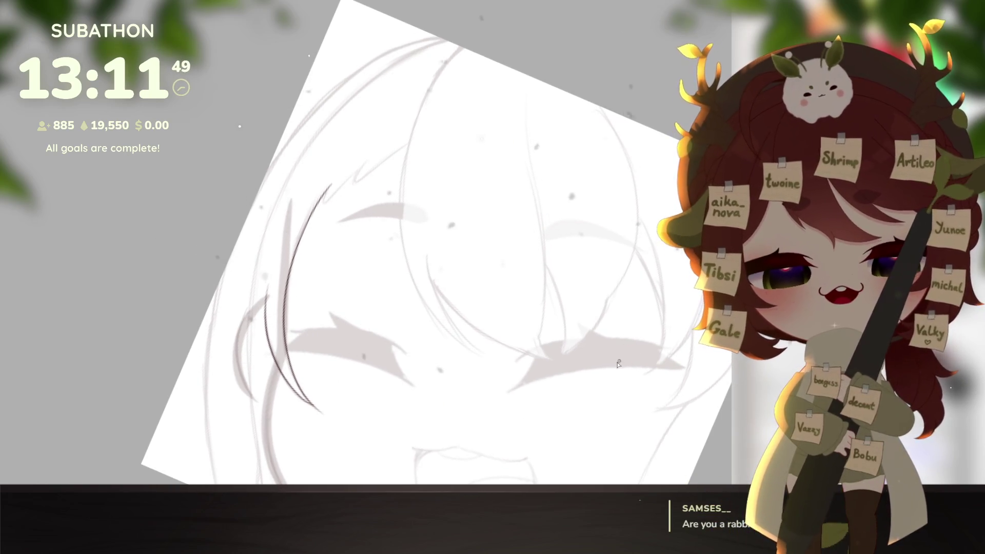
scroll(605, 349, up, 1)
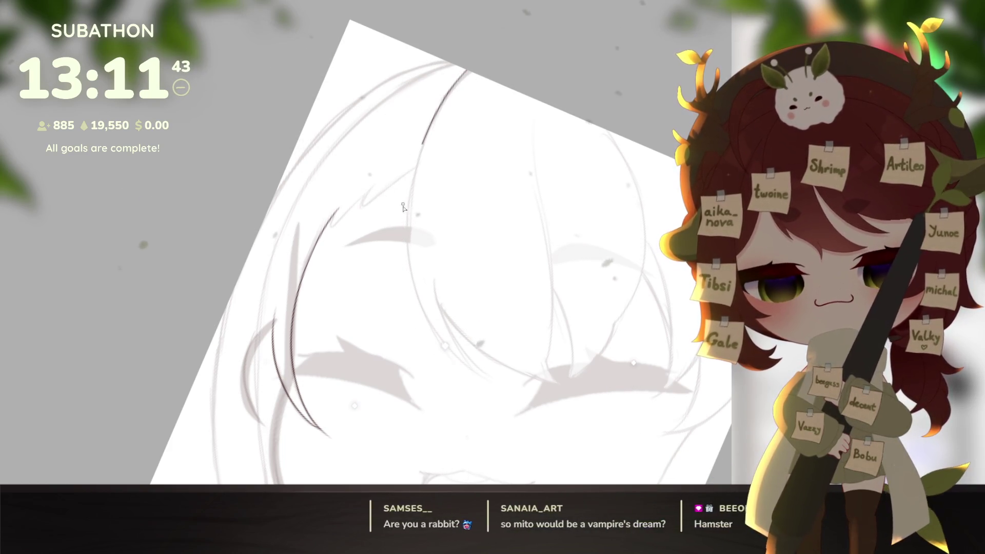
drag(466, 71, 425, 309)
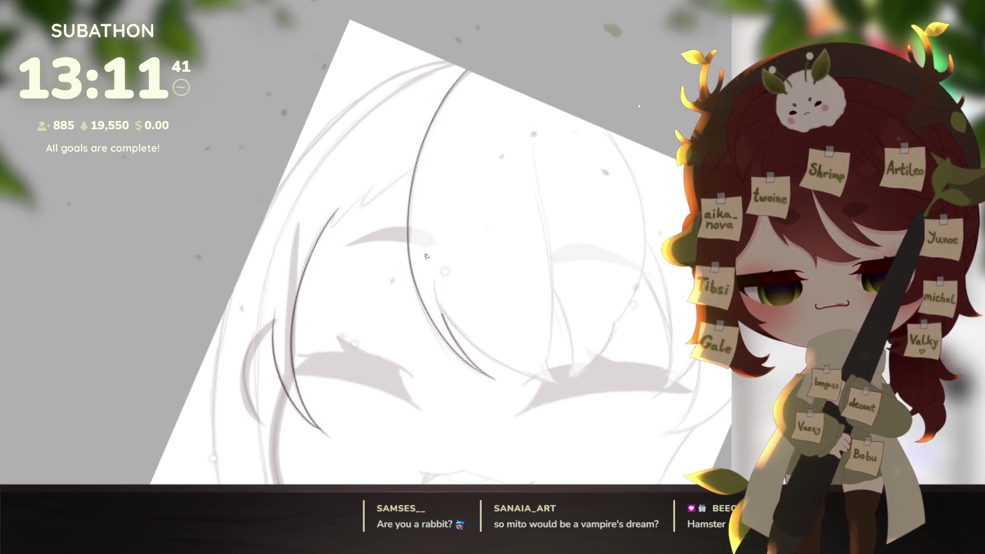
key(ctrl+z)
drag(450, 331, 490, 377)
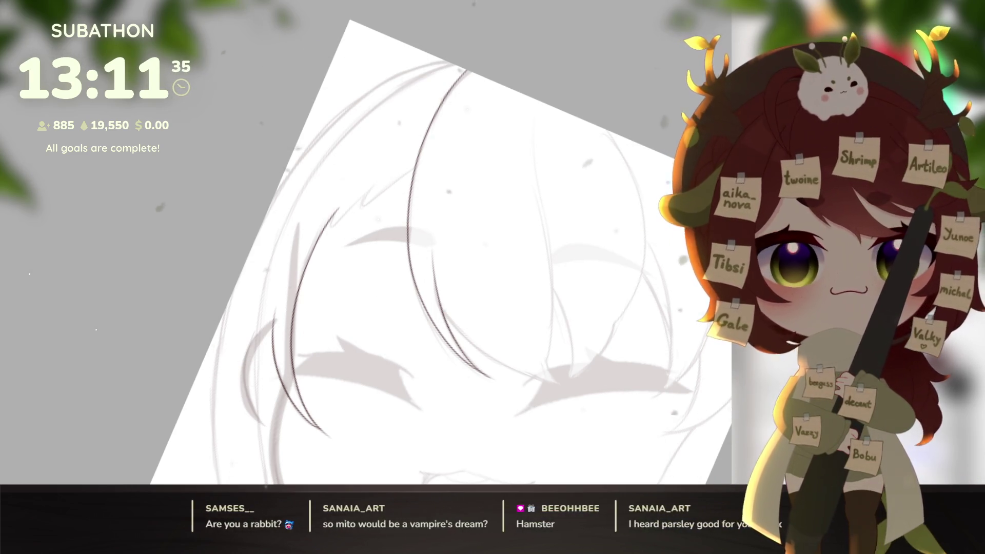
click(471, 386)
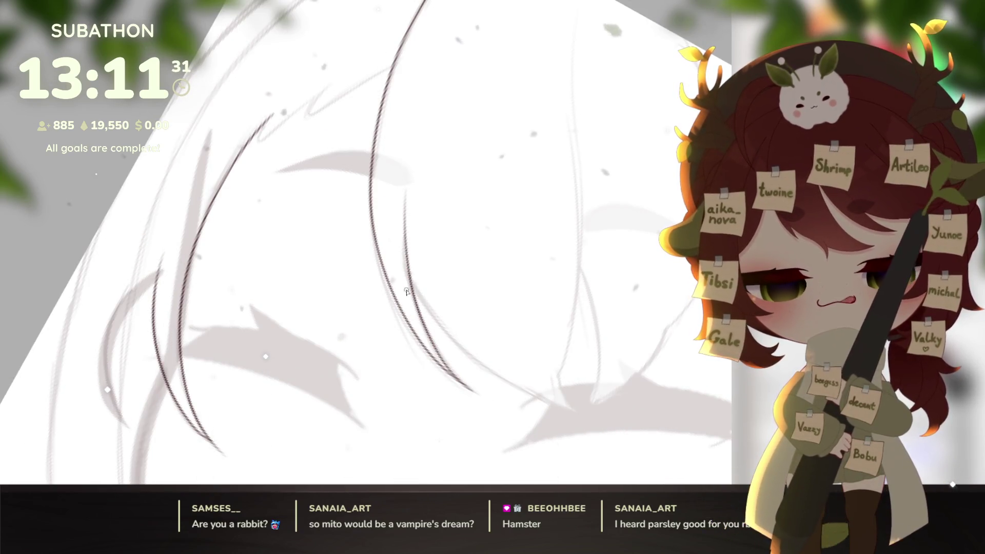
- Ink two bang strands with a hooked tip, then trace the head's upper-right outline
mouse_move(413, 287)
mouse_down()
mouse_move(459, 354)
mouse_move(575, 411)
mouse_up()
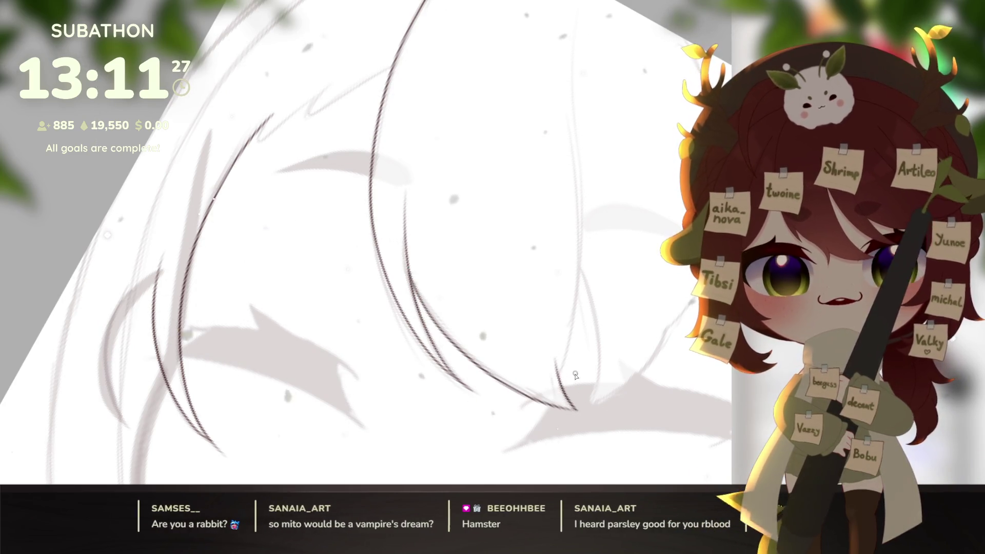
mouse_move(574, 406)
mouse_down()
mouse_move(558, 375)
mouse_move(560, 409)
mouse_move(623, 310)
mouse_move(585, 394)
mouse_move(541, 261)
mouse_move(463, 120)
mouse_up()
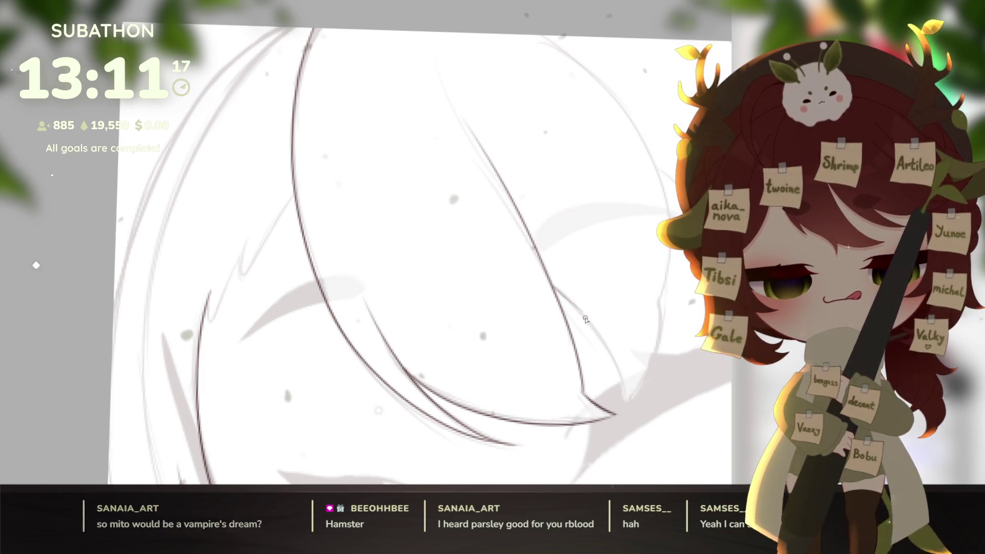
mouse_move(559, 293)
mouse_down()
mouse_move(605, 344)
mouse_move(626, 402)
mouse_move(634, 349)
mouse_up()
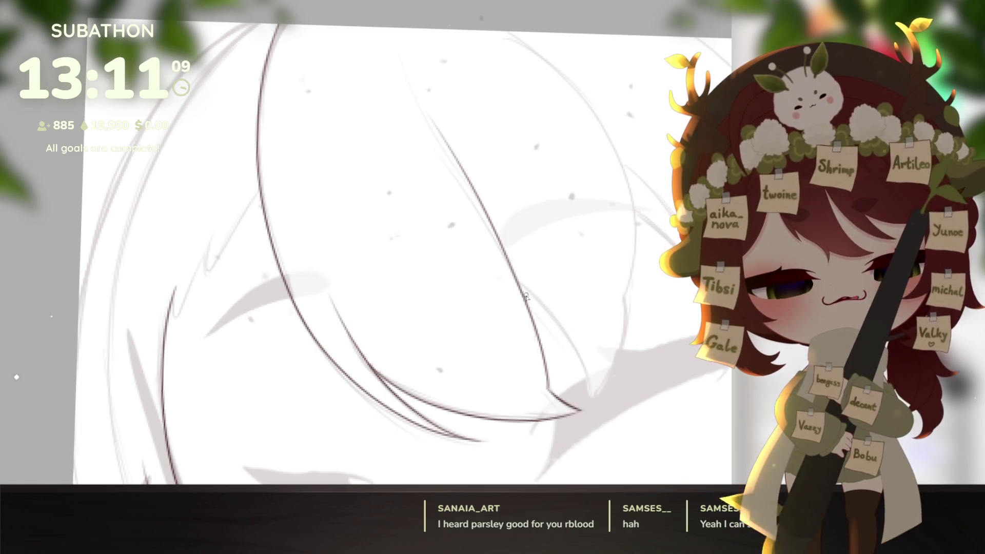
mouse_move(522, 295)
mouse_down()
mouse_move(569, 341)
mouse_move(622, 345)
mouse_up()
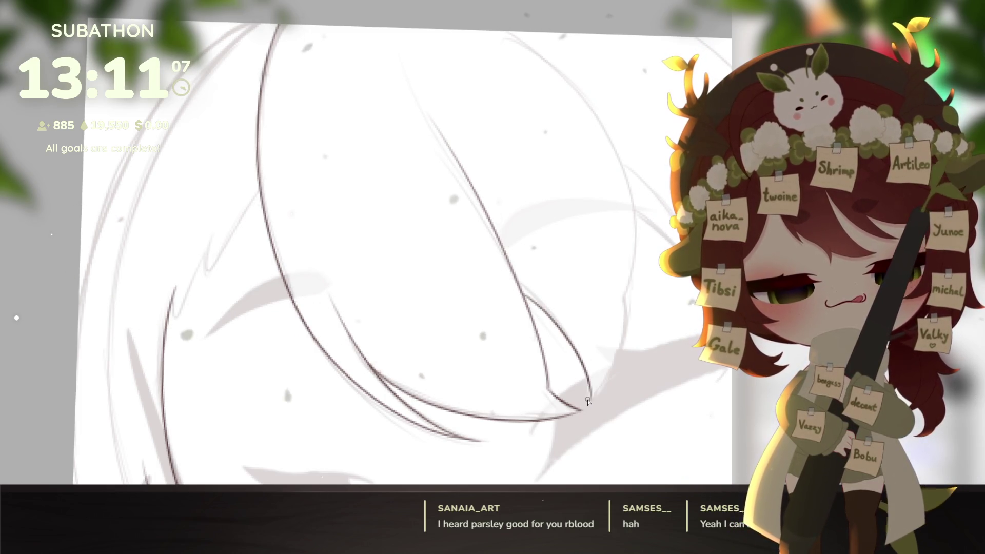
key(e)
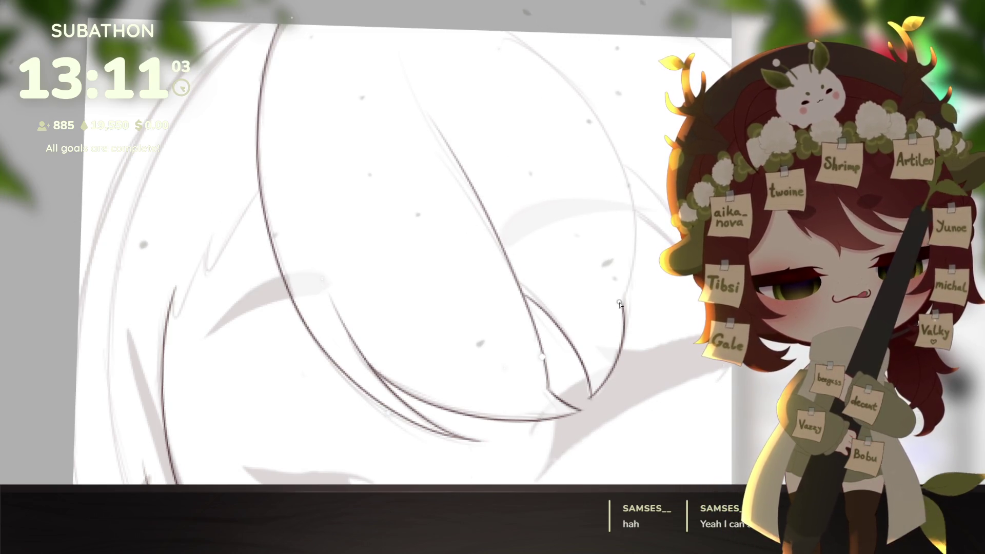
drag(639, 214, 512, 32)
- Ink two more short strands in the upper-left fringe, one curving right and one running upward
drag(690, 374, 621, 363)
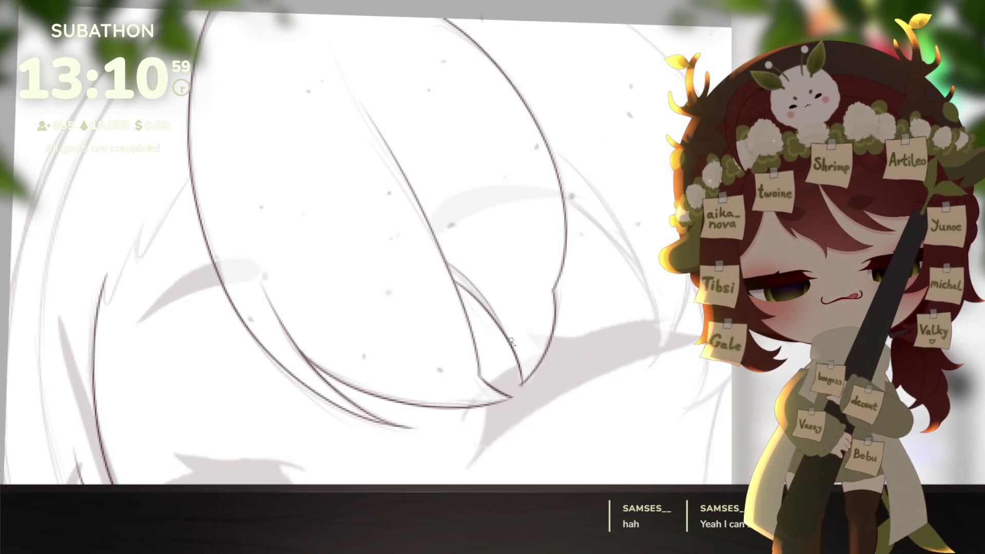
scroll(632, 380, down, 5)
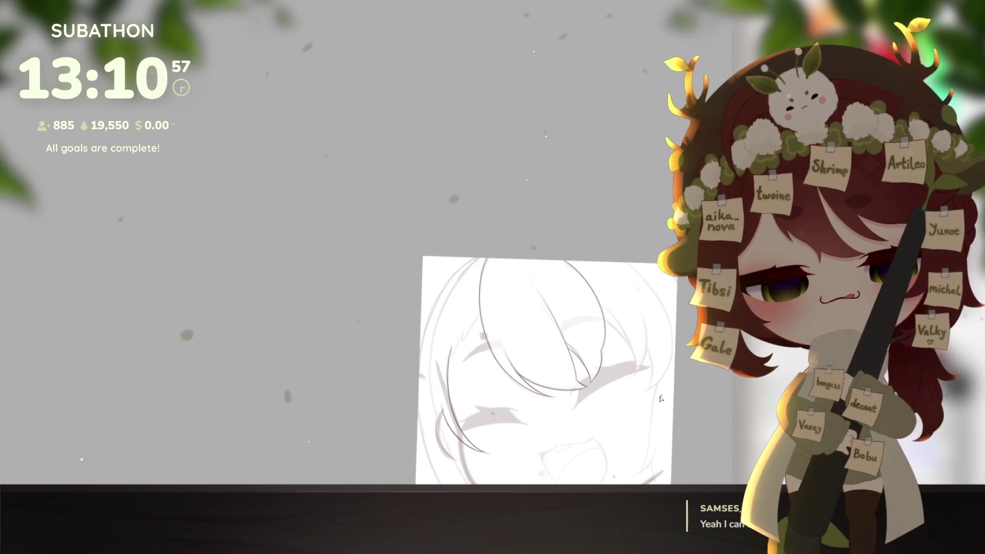
scroll(585, 311, up, 3)
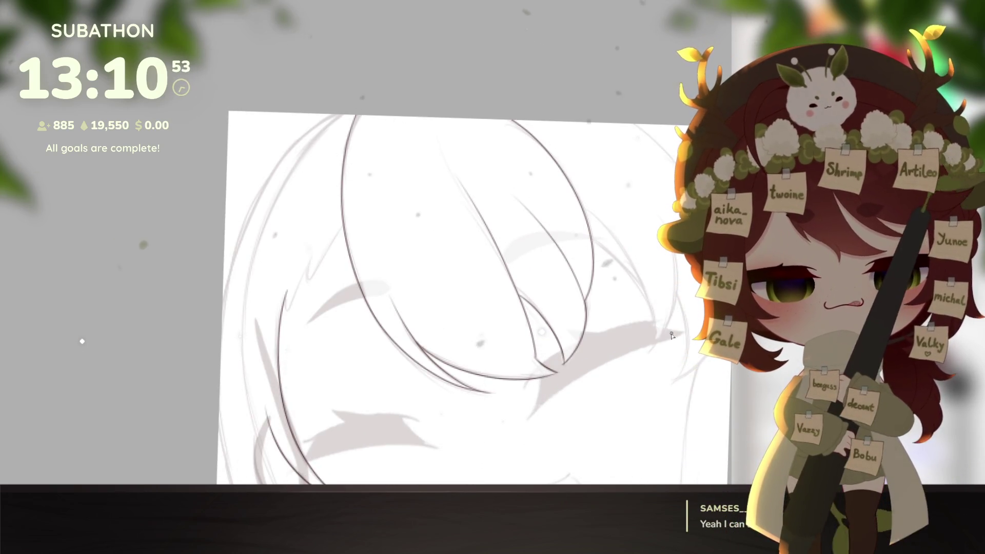
scroll(653, 371, down, 3)
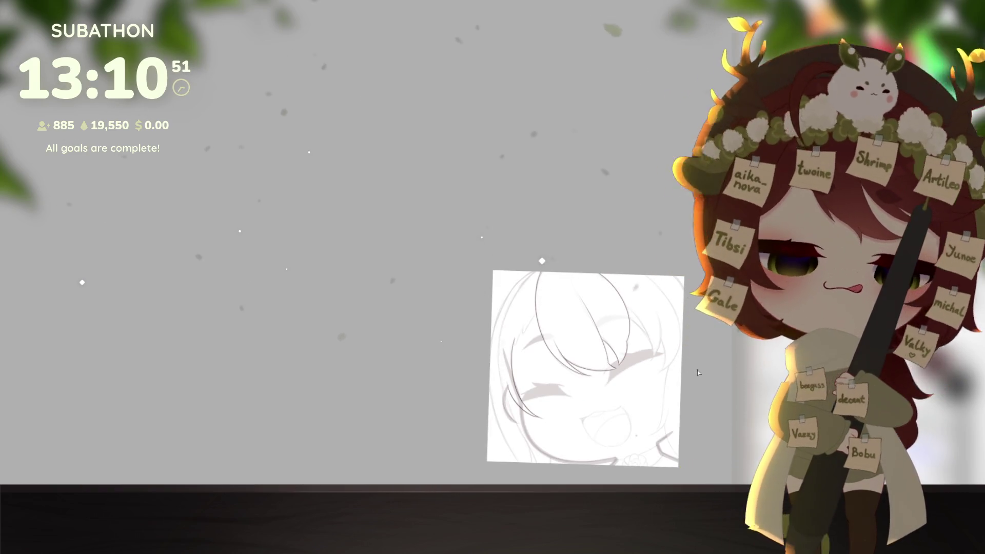
scroll(639, 361, up, 1)
scroll(639, 361, up, 5)
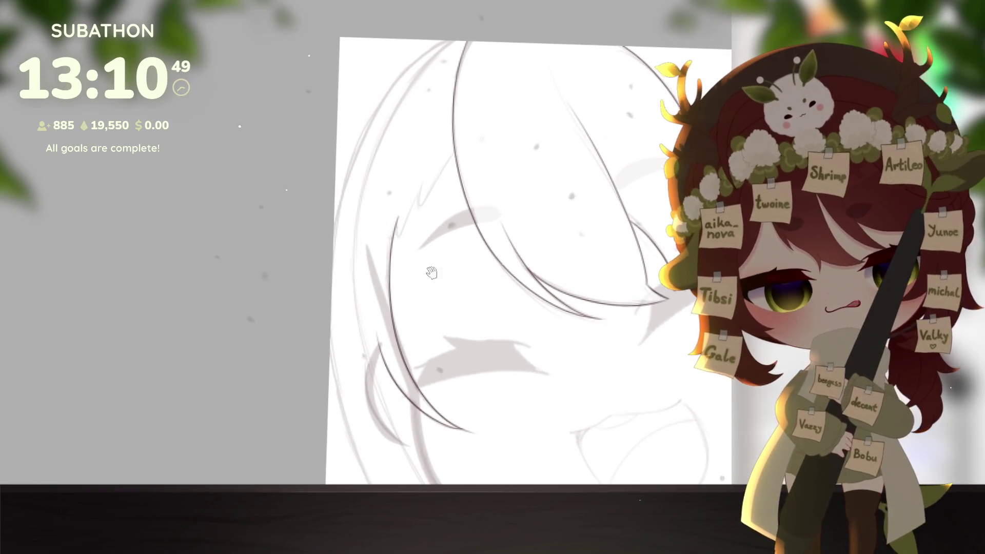
drag(417, 254, 447, 286)
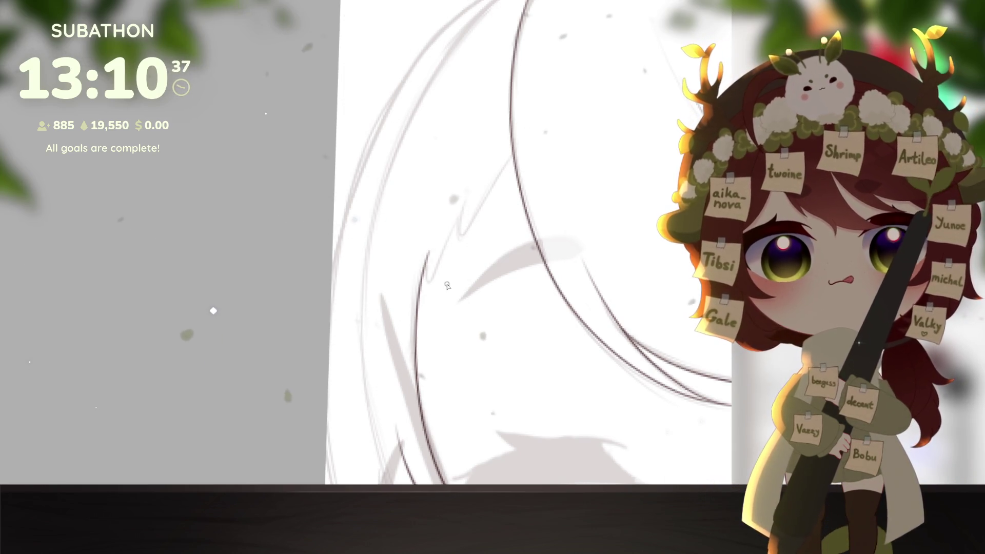
scroll(448, 218, up, 2)
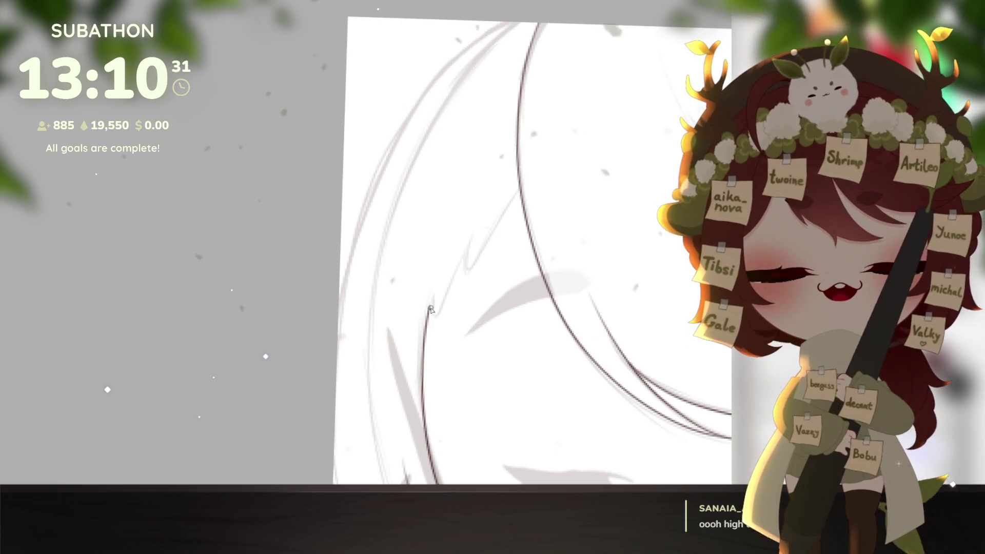
drag(431, 313, 520, 184)
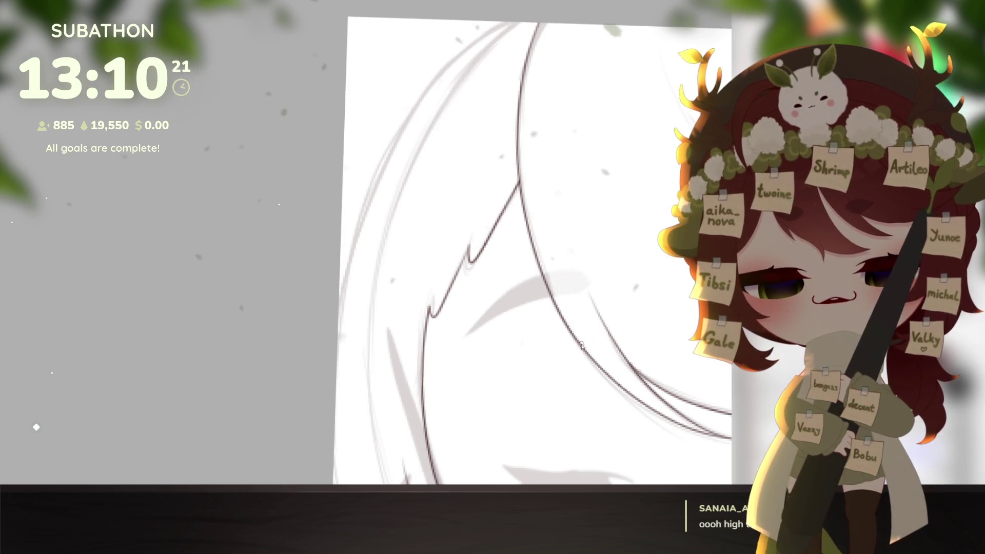
scroll(575, 342, down, 3)
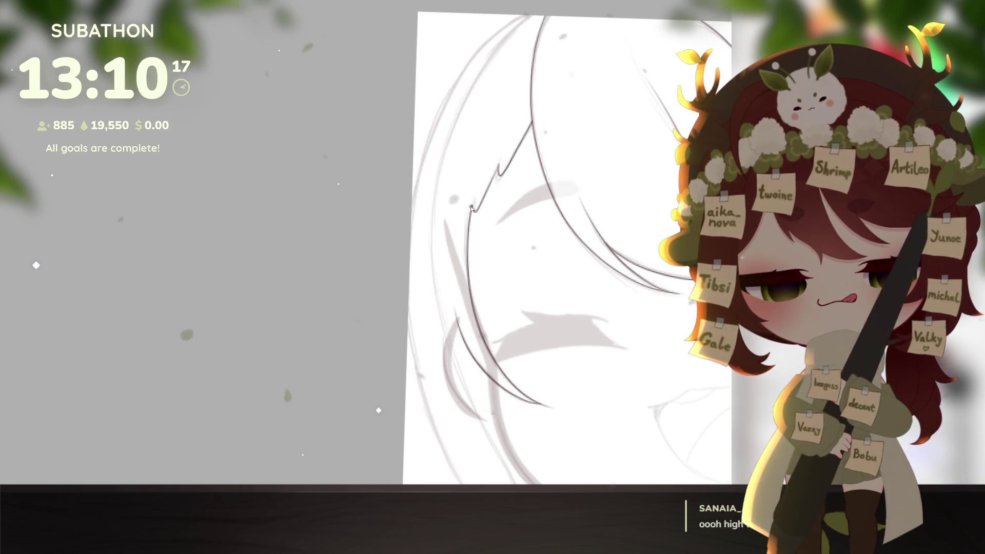
drag(474, 199, 508, 110)
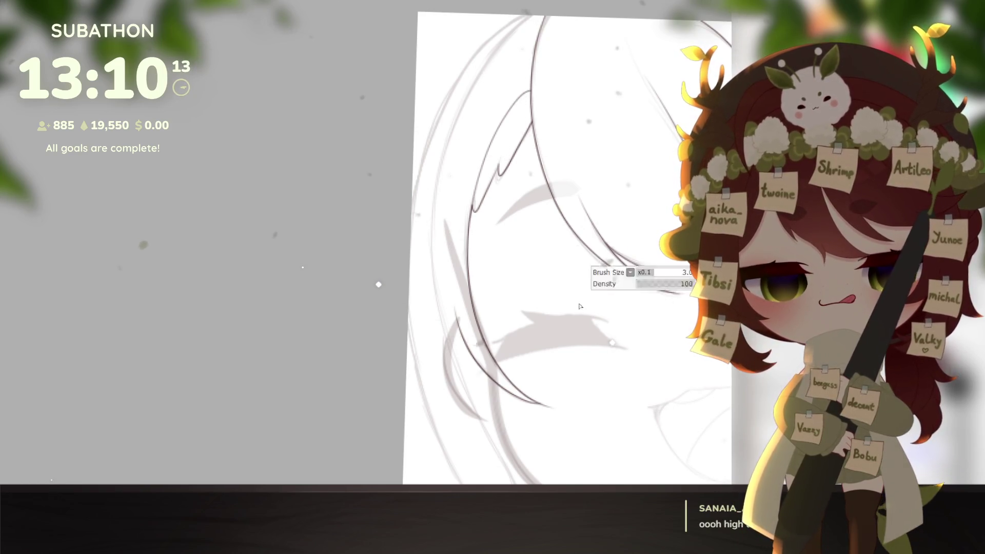
- Ink a long curving hair strand down the right side of the fringe
scroll(661, 351, down, 5)
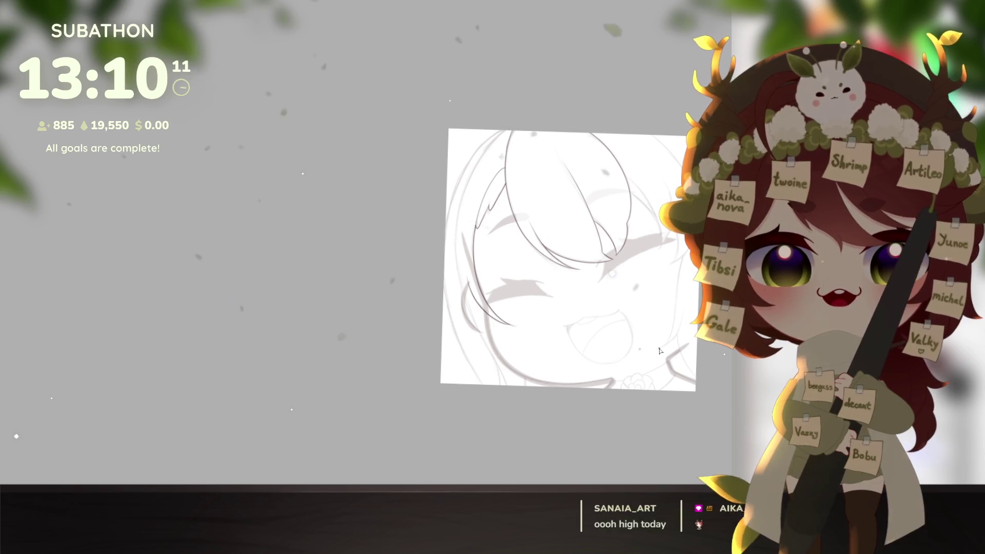
scroll(514, 275, up, 3)
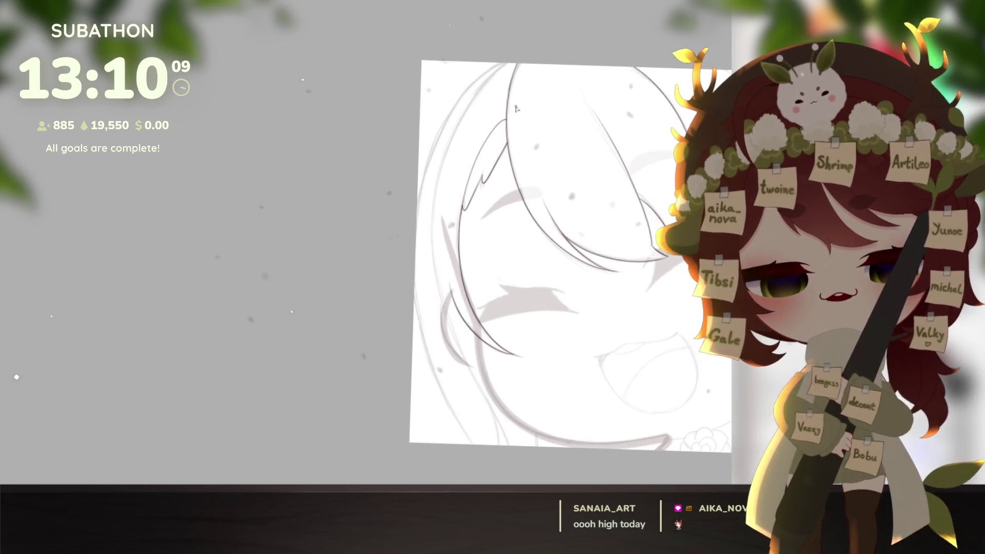
scroll(546, 403, right, 5)
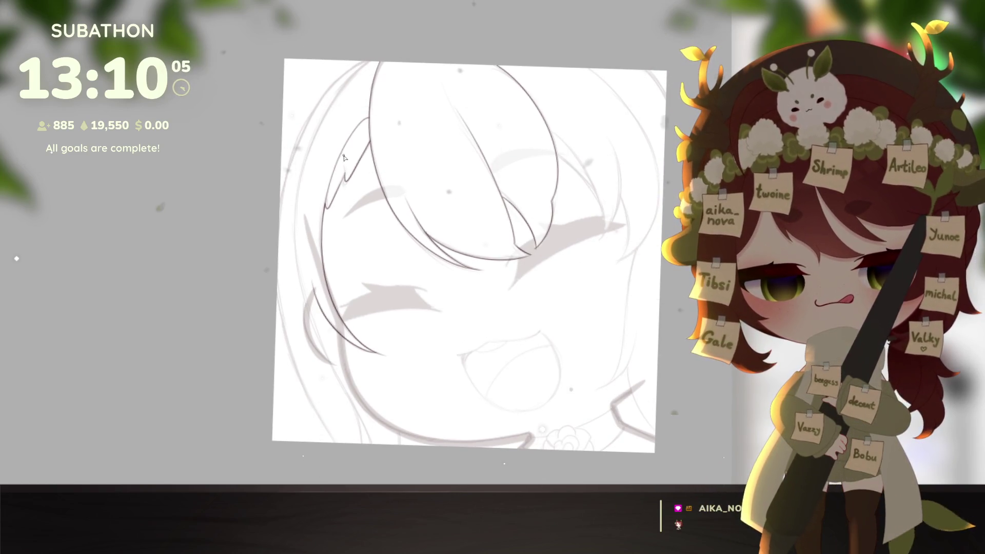
scroll(609, 365, down, 3)
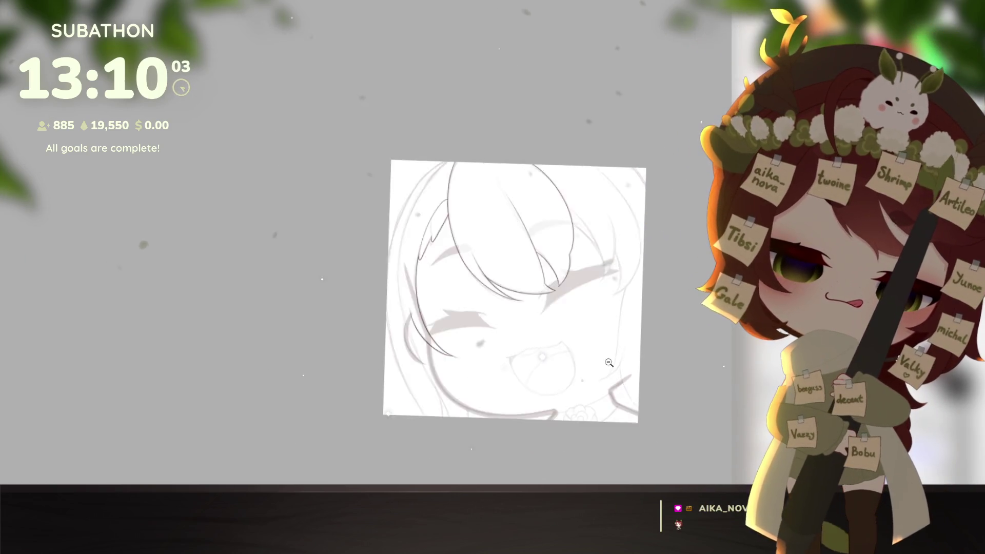
scroll(631, 353, up, 1)
scroll(632, 353, up, 5)
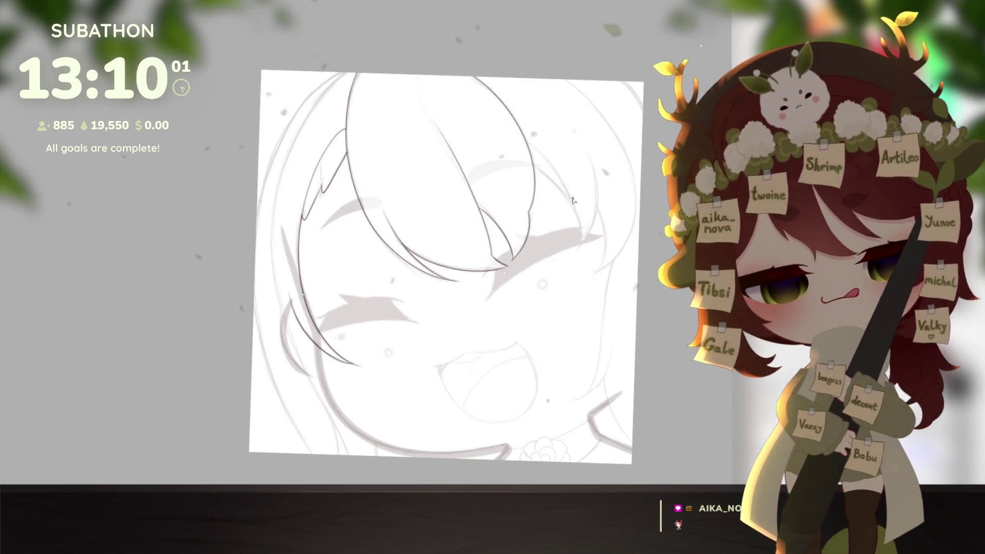
mouse_move(509, 161)
mouse_down()
mouse_move(587, 280)
mouse_move(596, 314)
mouse_up()
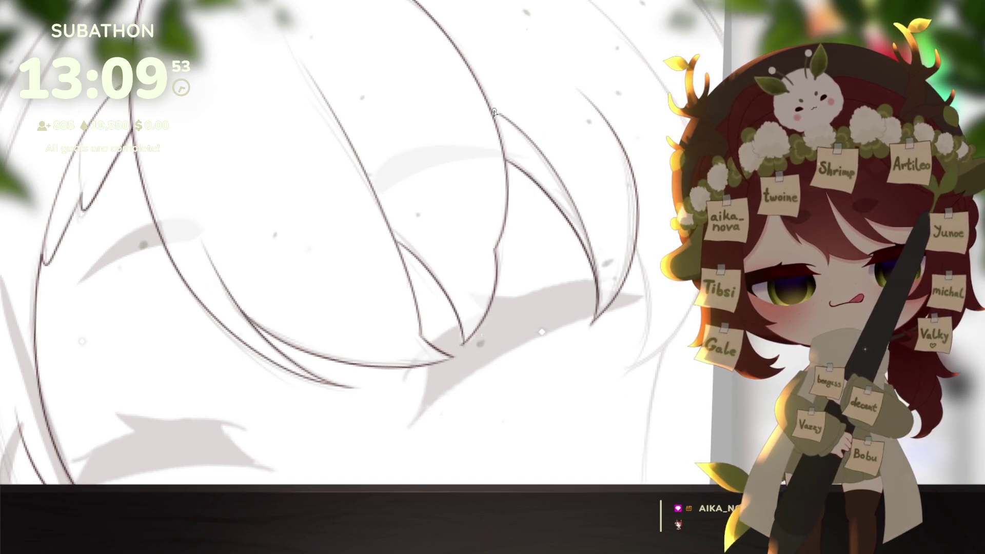
- Ink the outer hair line on the right side, redrawing it darker
drag(643, 259, 590, 226)
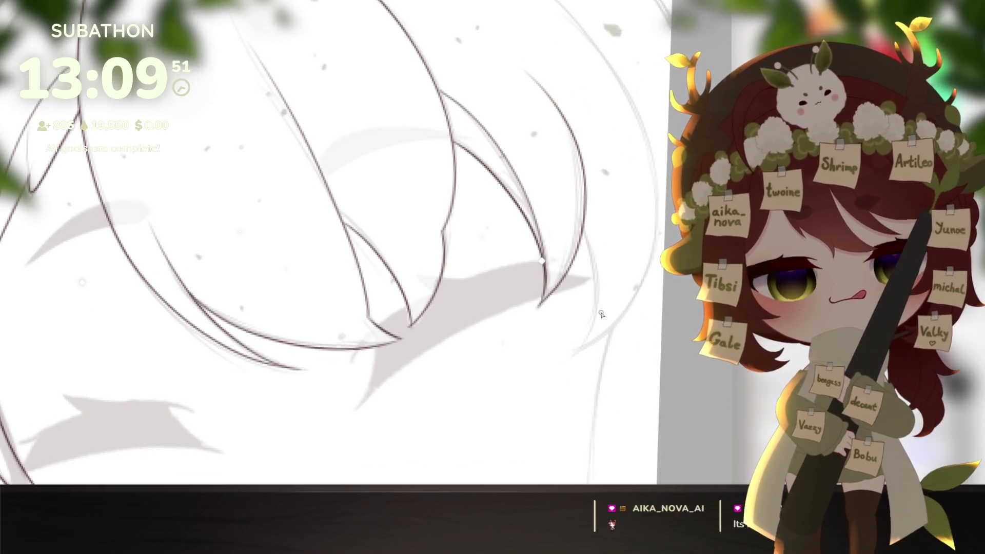
drag(612, 344, 615, 330)
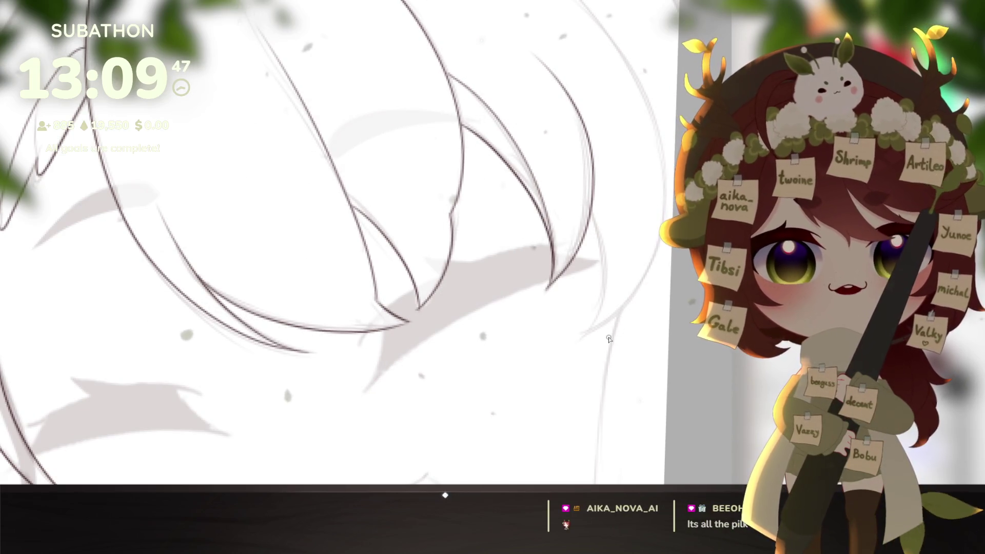
drag(594, 227, 604, 307)
mouse_move(625, 340)
mouse_down()
mouse_move(598, 392)
mouse_move(655, 300)
mouse_move(508, 16)
mouse_up()
key(ctrl+z)
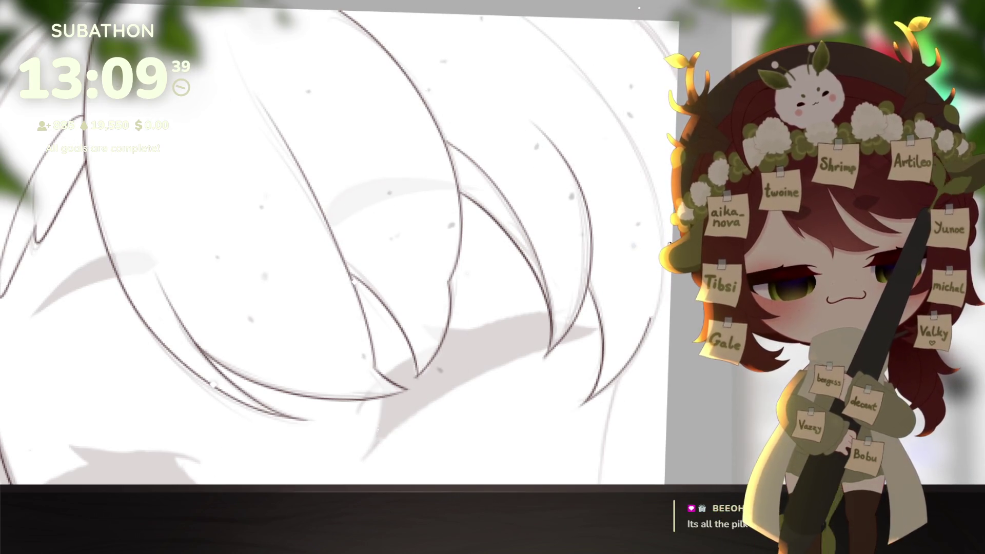
drag(656, 303, 522, 17)
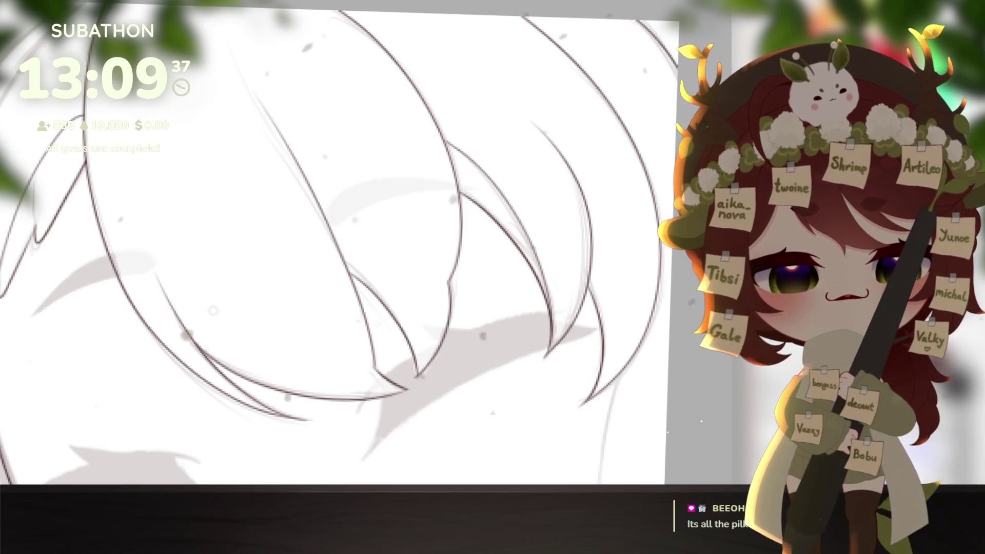
scroll(615, 90, down, 5)
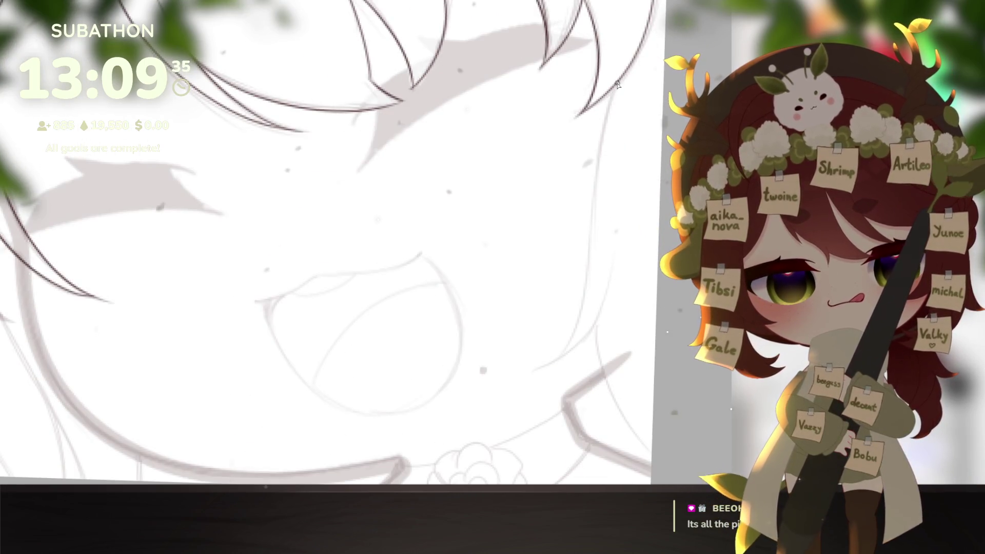
- Ink a long dark hair strand down the right side of the head, then recentre the view on the face
drag(616, 91, 570, 339)
drag(547, 376, 627, 338)
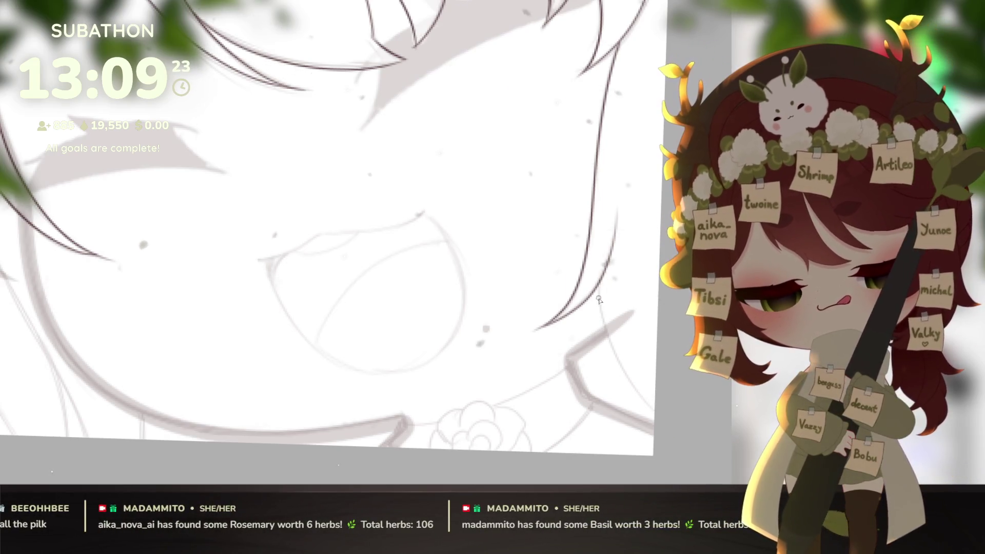
scroll(666, 324, down, 3)
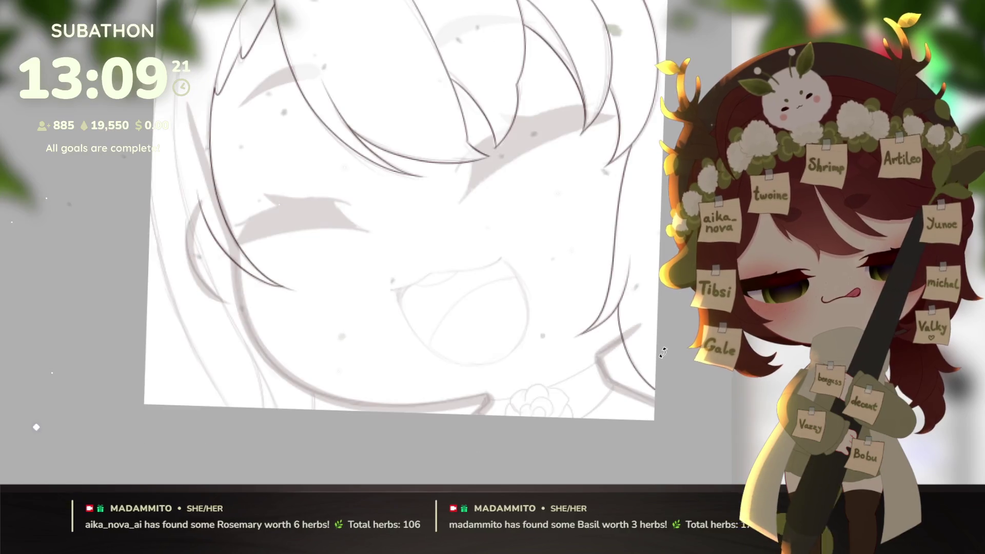
scroll(585, 406, up, 3)
drag(585, 406, 611, 409)
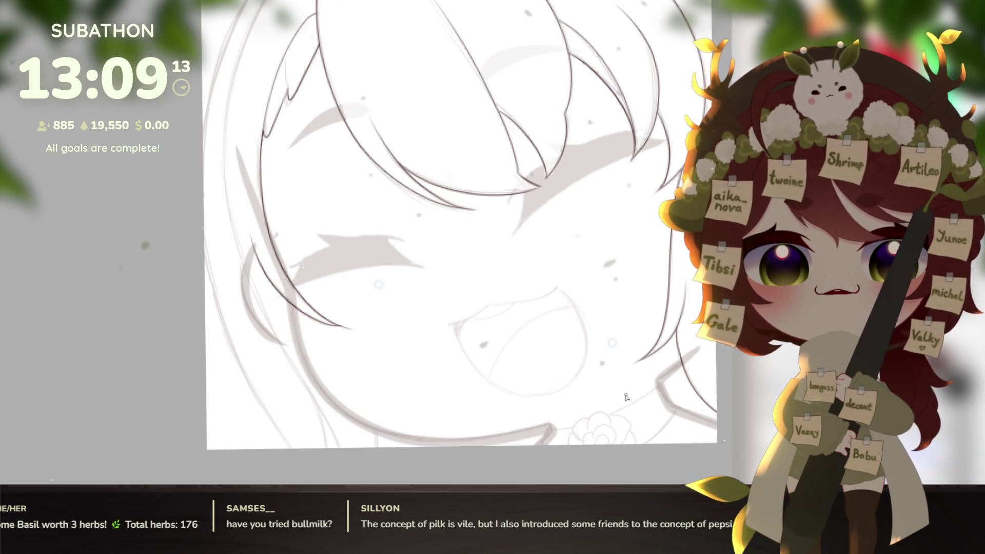
mouse_move(445, 380)
mouse_down()
mouse_move(569, 384)
mouse_move(474, 330)
mouse_move(453, 407)
mouse_move(506, 345)
mouse_up()
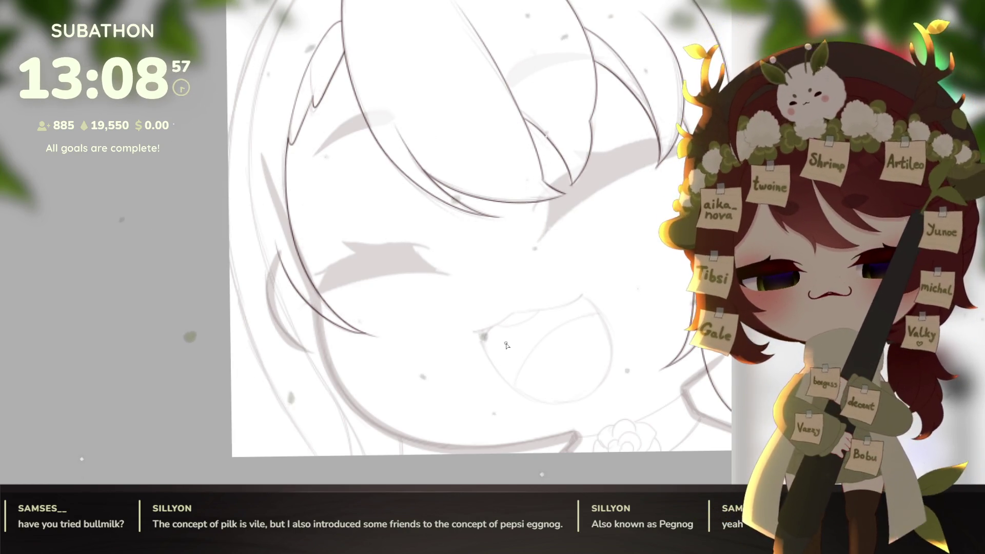
scroll(506, 346, down, 3)
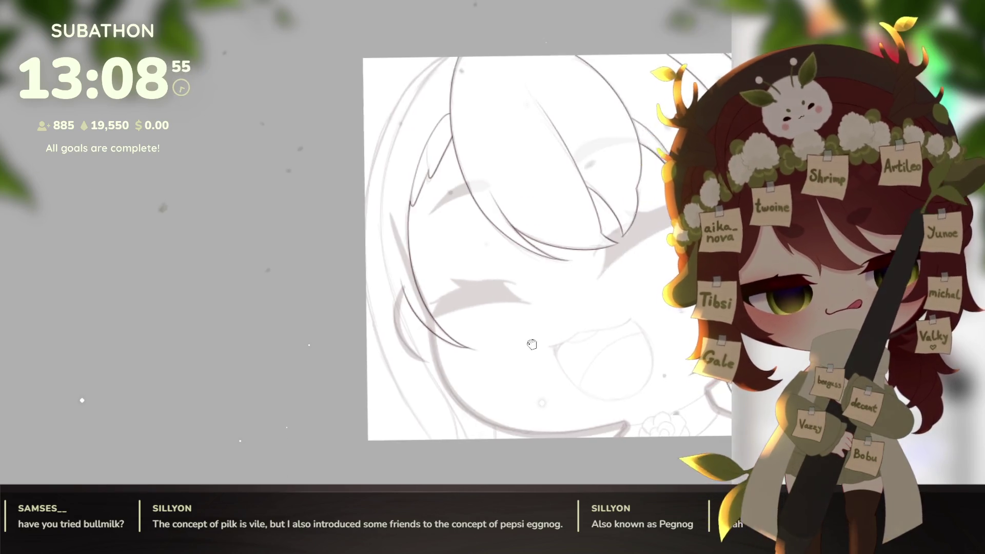
drag(532, 345, 502, 353)
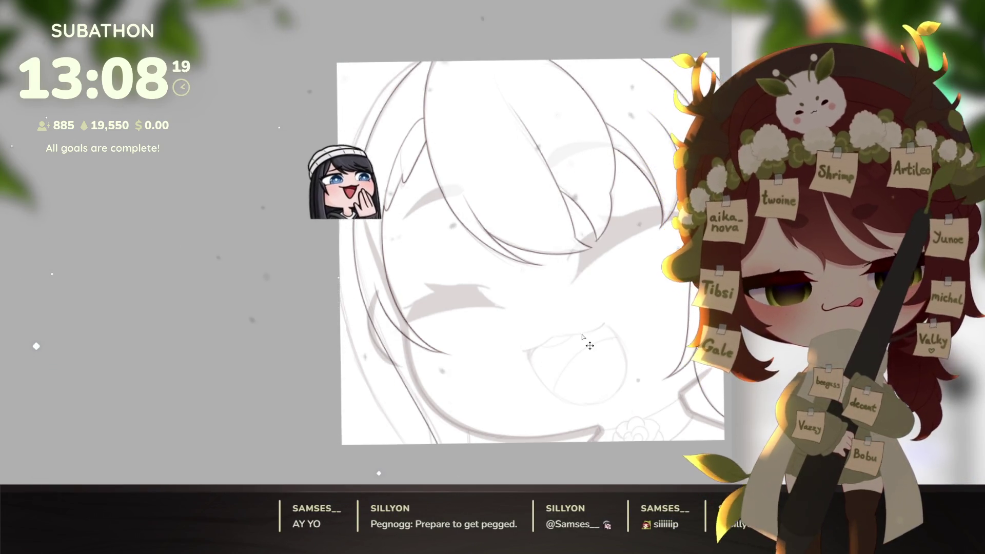
drag(582, 336, 584, 394)
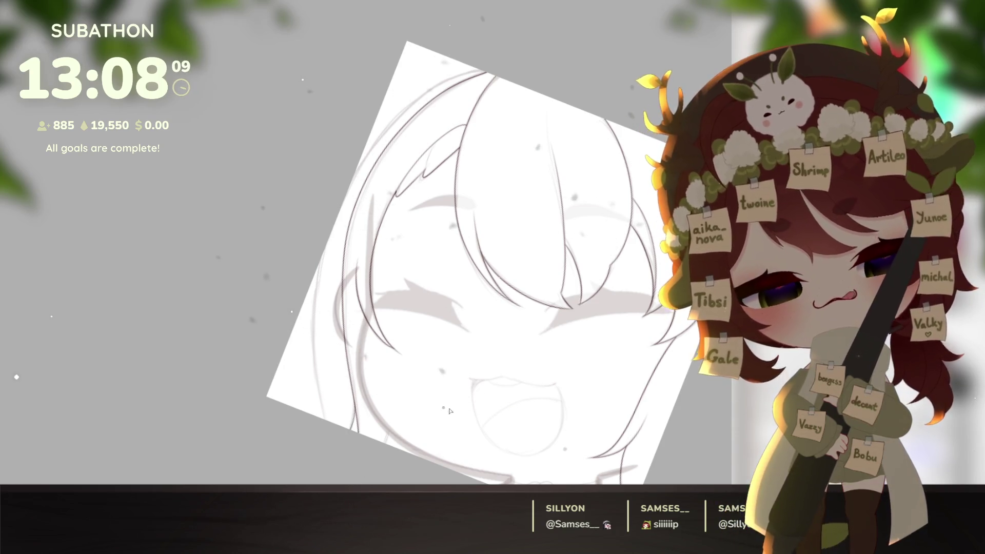
- Turn the view toward the neck and ink the choker's edge with its left and right side lines
drag(362, 460, 580, 250)
drag(513, 366, 532, 409)
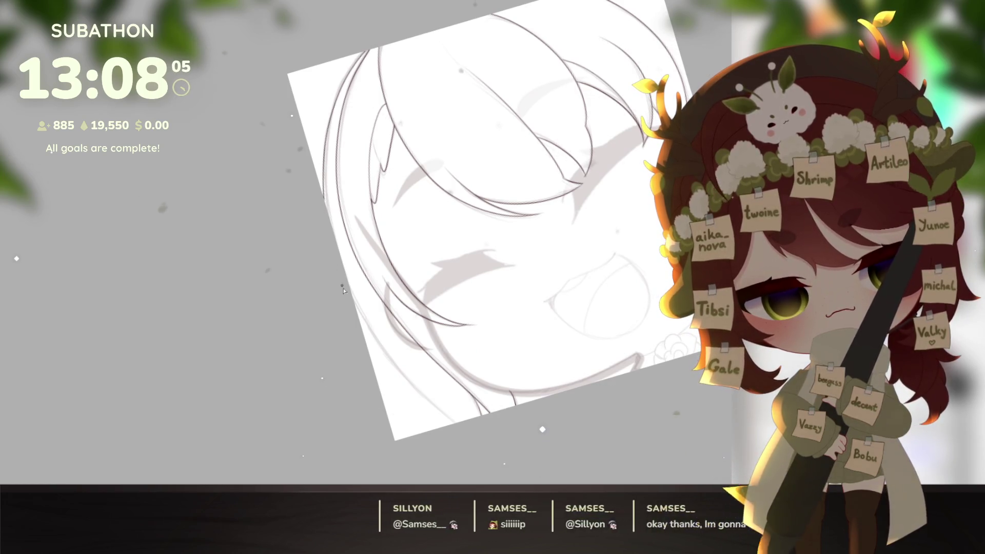
drag(651, 347, 646, 396)
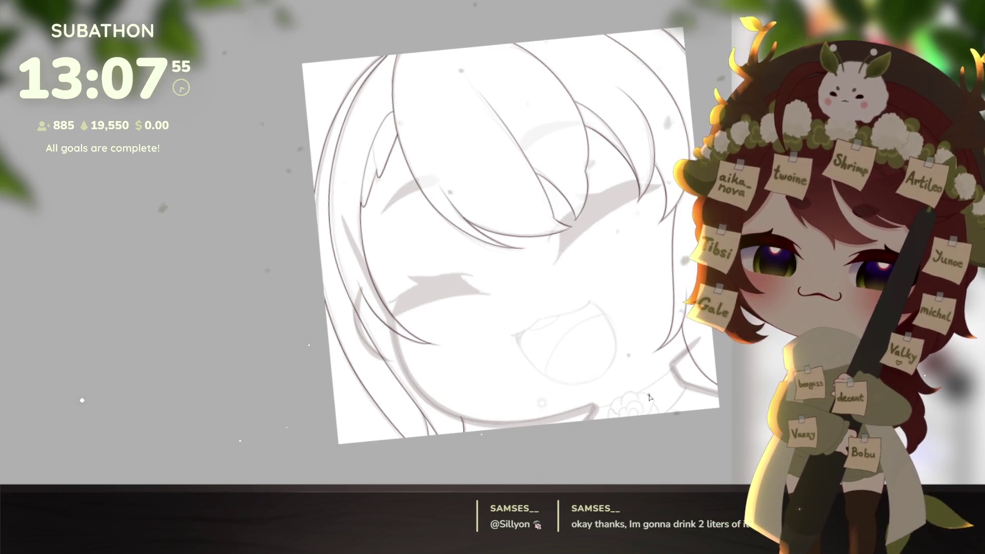
drag(670, 429, 656, 420)
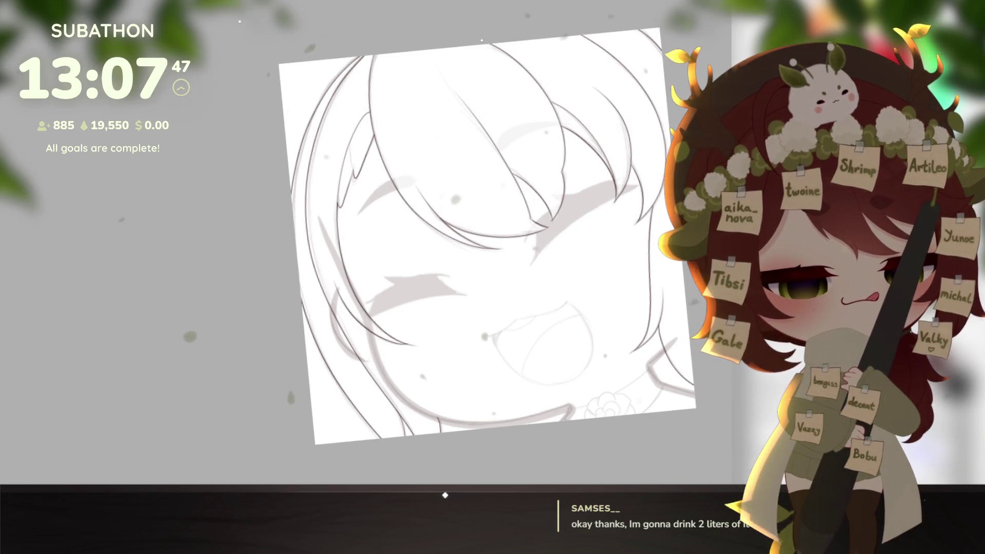
scroll(586, 375, up, 5)
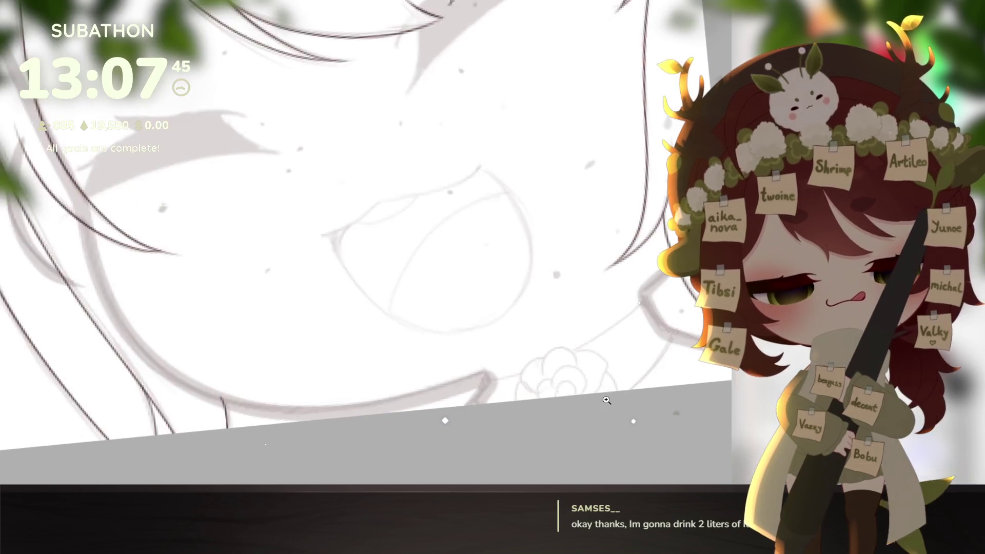
drag(446, 358, 621, 282)
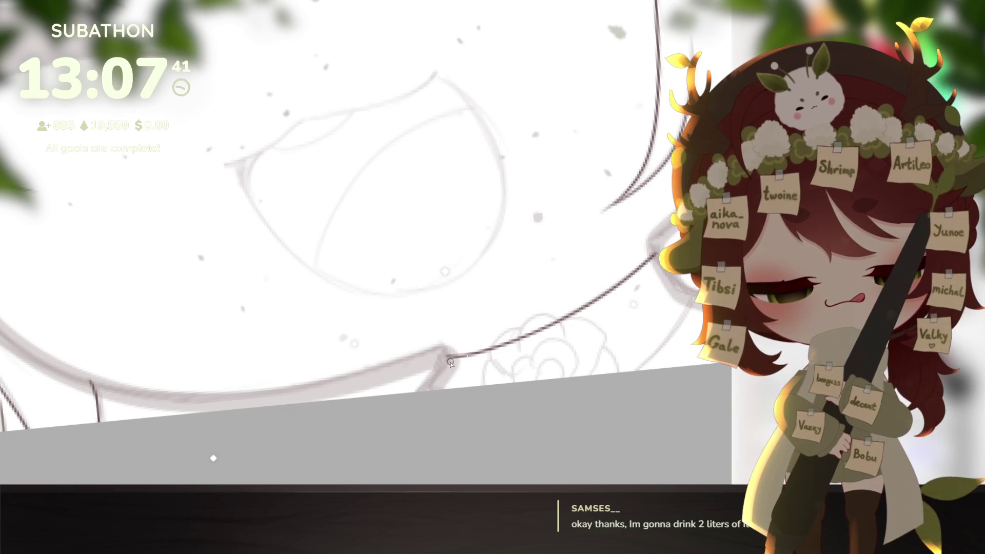
drag(447, 358, 436, 387)
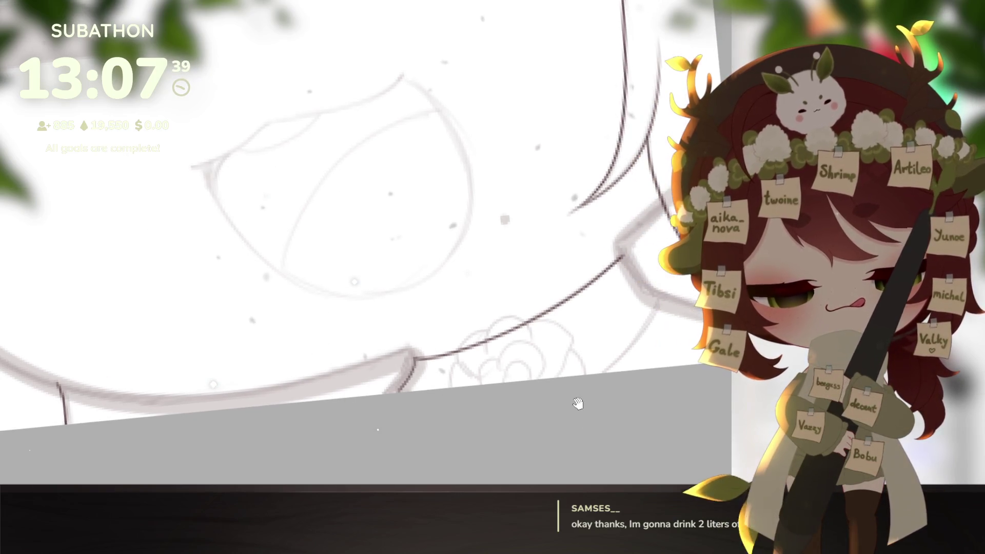
mouse_move(622, 258)
mouse_down()
mouse_move(655, 296)
mouse_move(639, 338)
mouse_up()
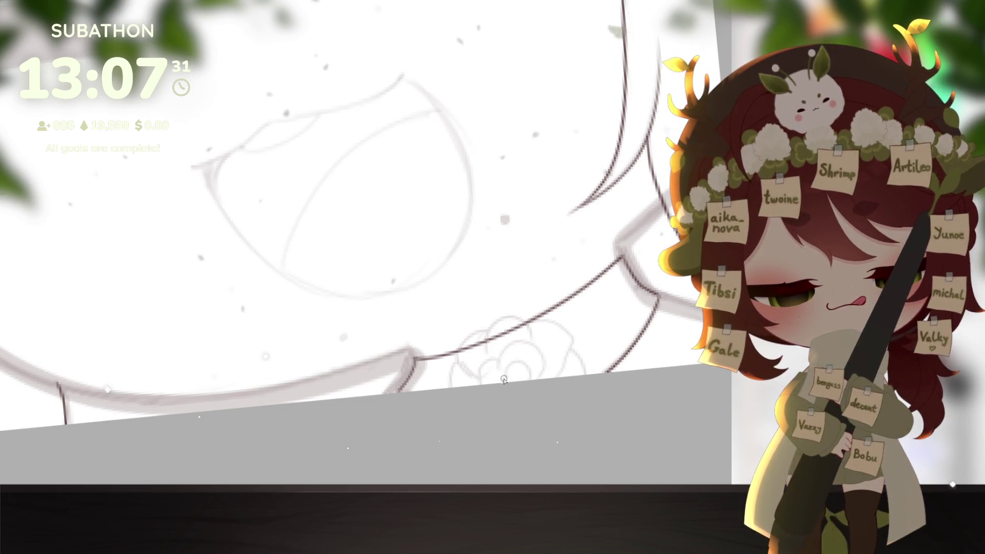
- Ink the rose on the choker: centre, surrounding loop, upper petal curve and left petals
drag(522, 364, 530, 380)
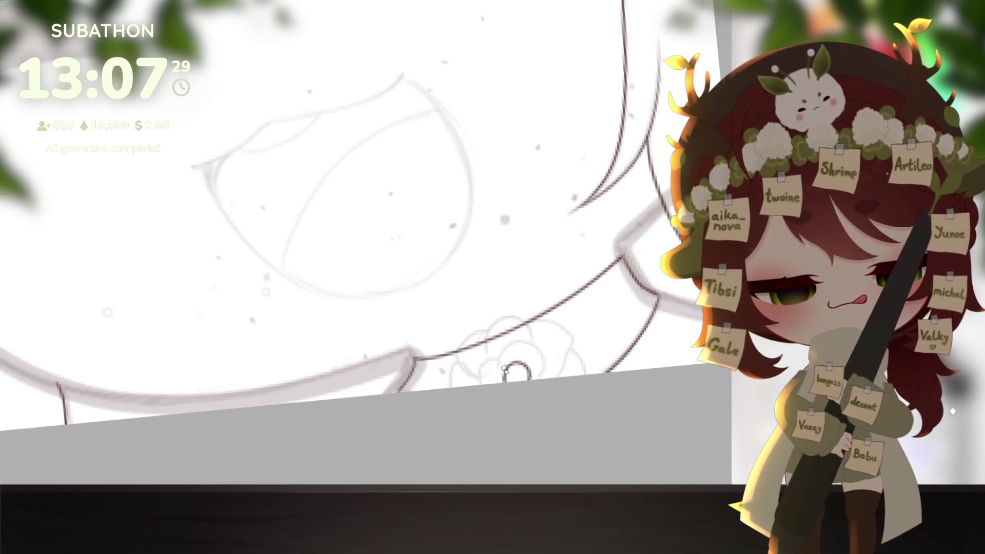
drag(536, 377, 498, 358)
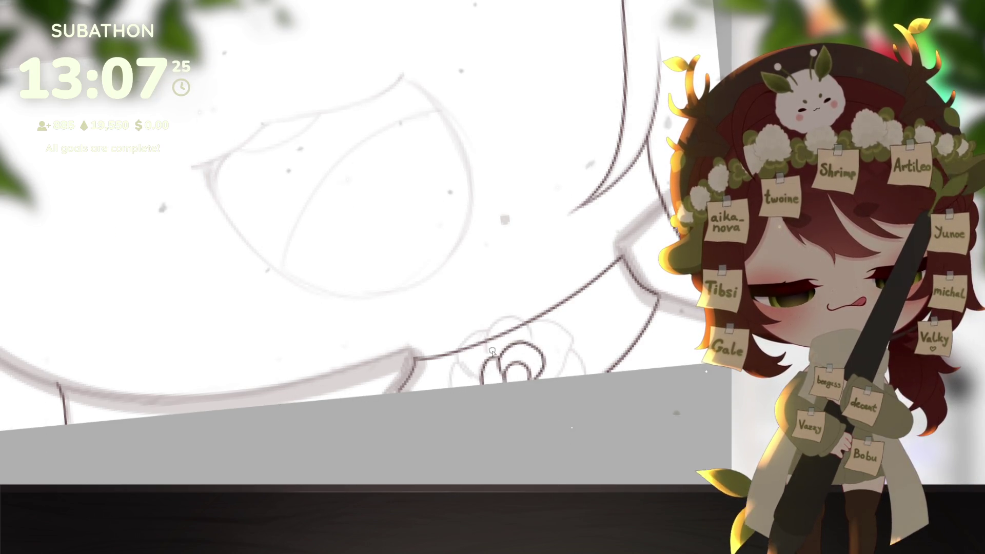
drag(521, 316, 564, 362)
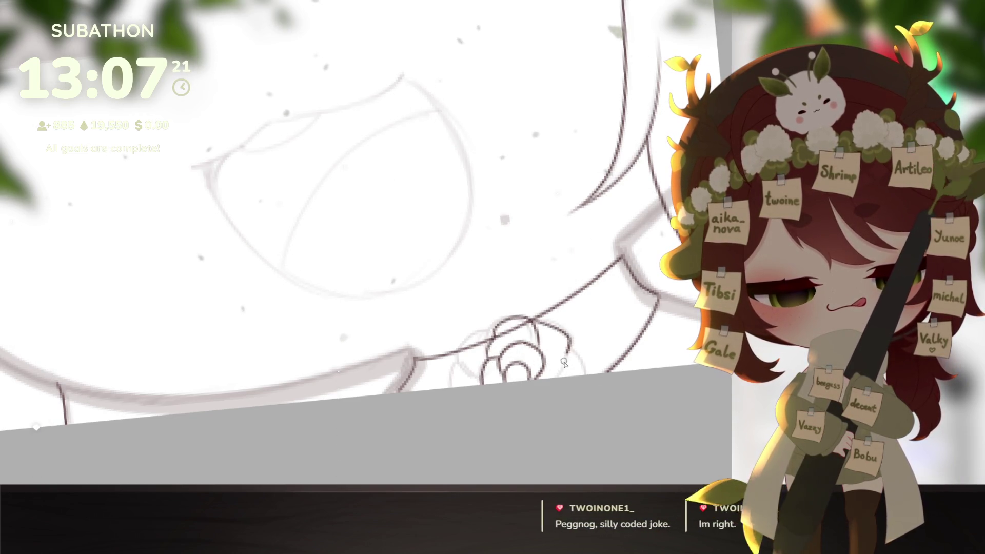
drag(557, 406, 571, 405)
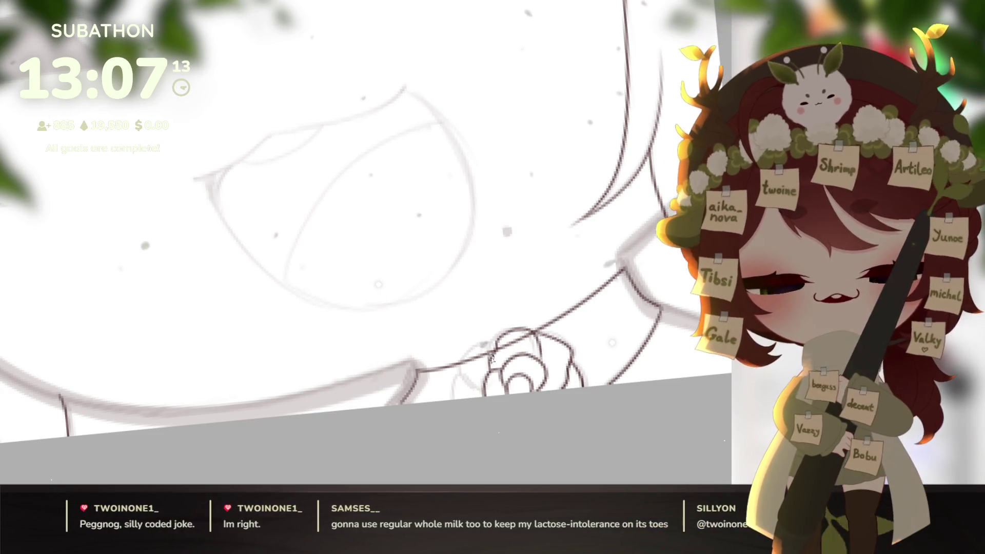
drag(494, 342, 456, 396)
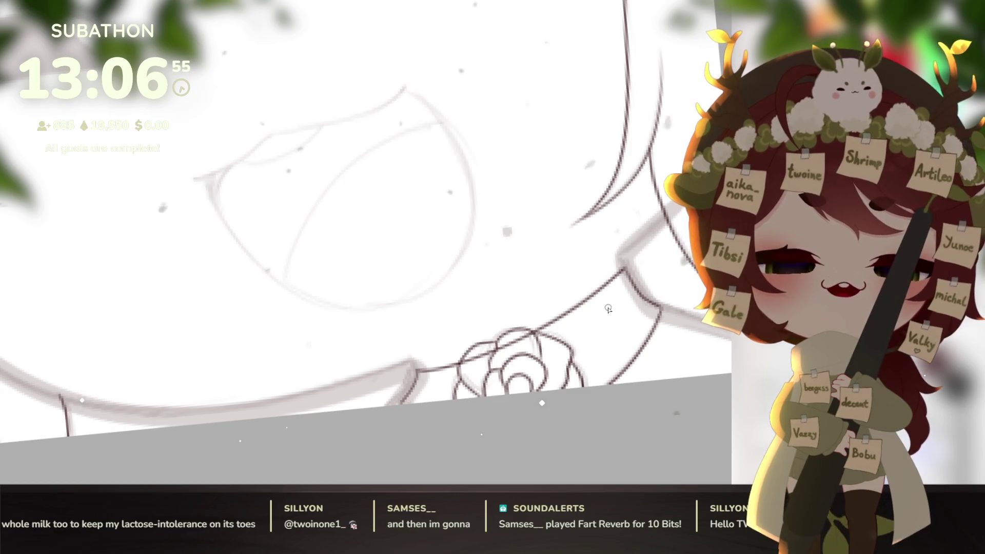
mouse_move(565, 405)
mouse_down()
mouse_move(605, 391)
mouse_move(662, 395)
mouse_move(594, 413)
mouse_move(626, 428)
mouse_move(626, 420)
mouse_up()
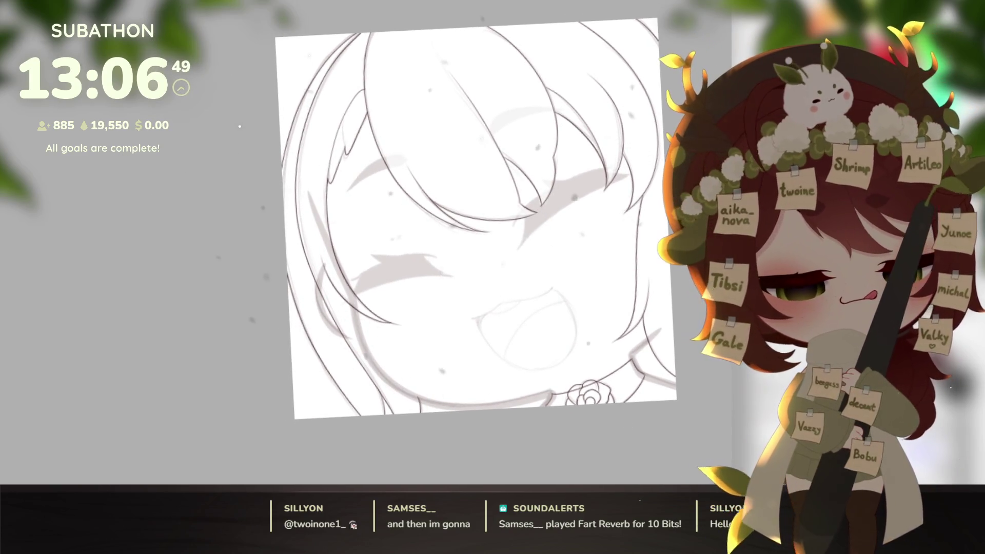
- Hide the sketch and redraw the thick left outline so its top begins lower
key(Delete)
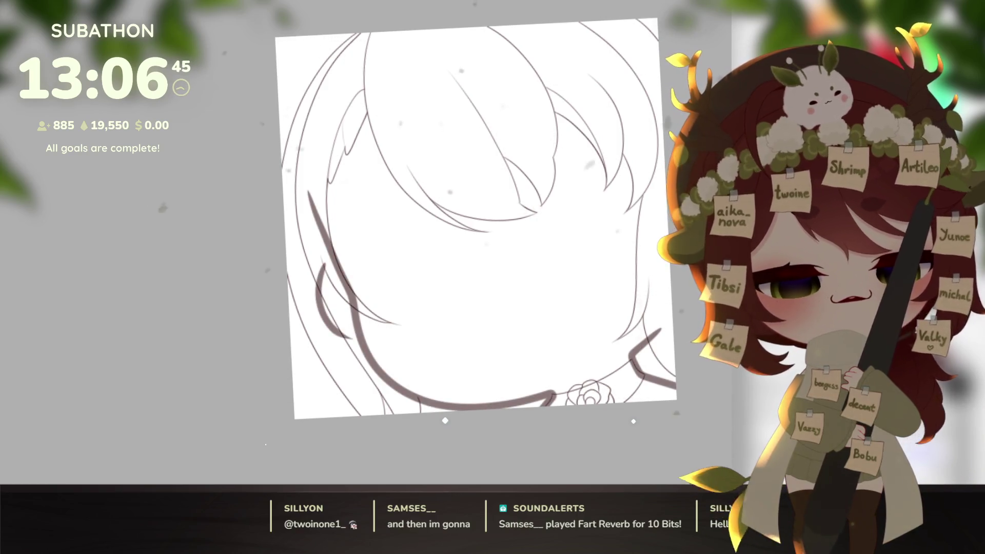
scroll(316, 228, up, 5)
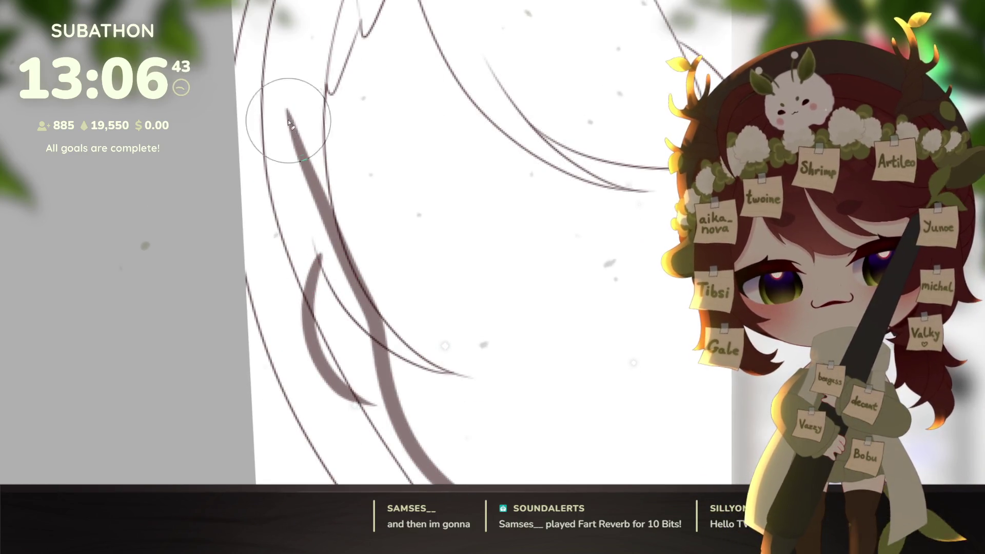
mouse_move(286, 99)
mouse_down()
mouse_move(293, 109)
mouse_move(282, 84)
mouse_up()
mouse_move(297, 118)
mouse_down()
mouse_move(336, 246)
mouse_move(319, 176)
mouse_move(326, 216)
mouse_up()
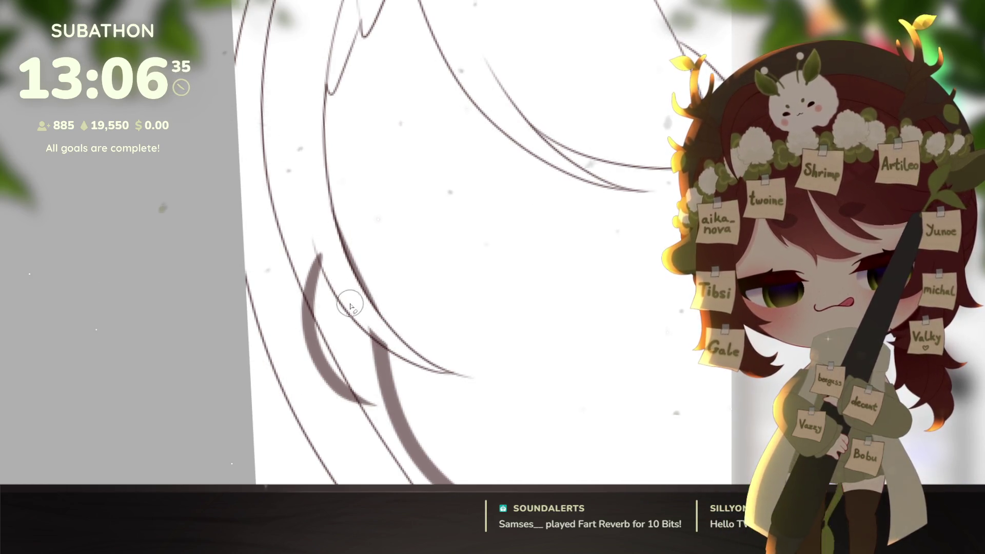
scroll(403, 323, down, 1)
scroll(403, 323, down, 1)
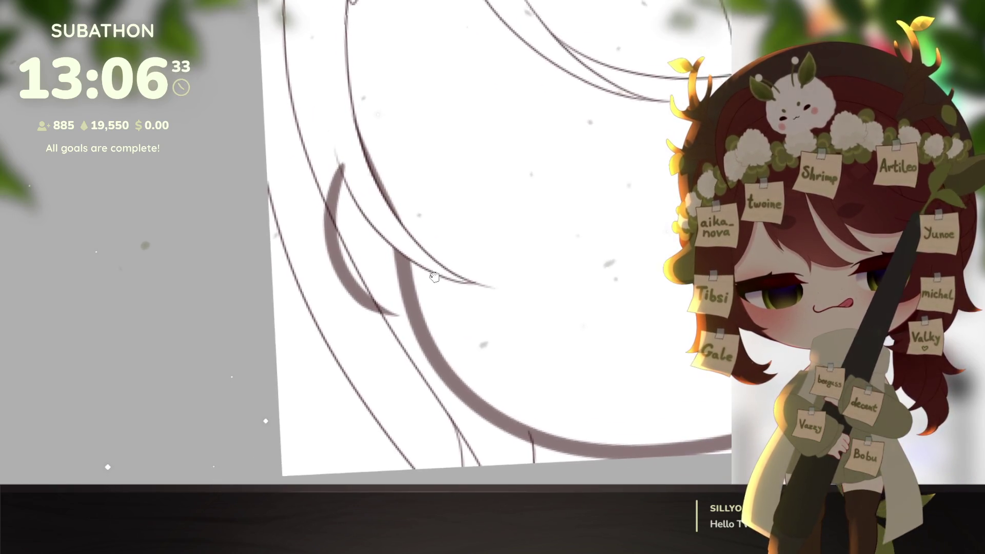
drag(325, 187, 396, 323)
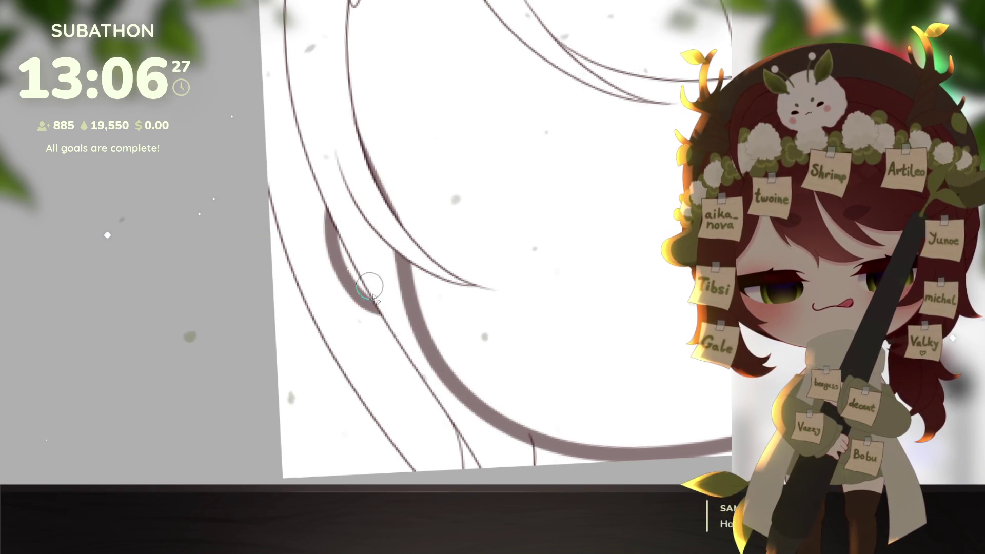
- Pan and rotate toward the collar rose, zoom in on it, then fit the whole page in view
drag(648, 440, 587, 399)
drag(622, 365, 645, 287)
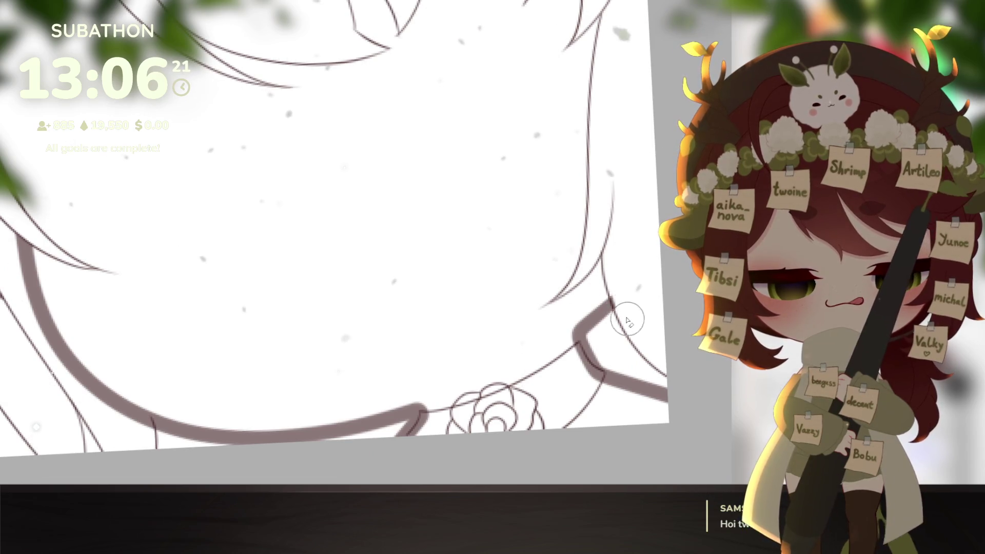
drag(689, 342, 641, 364)
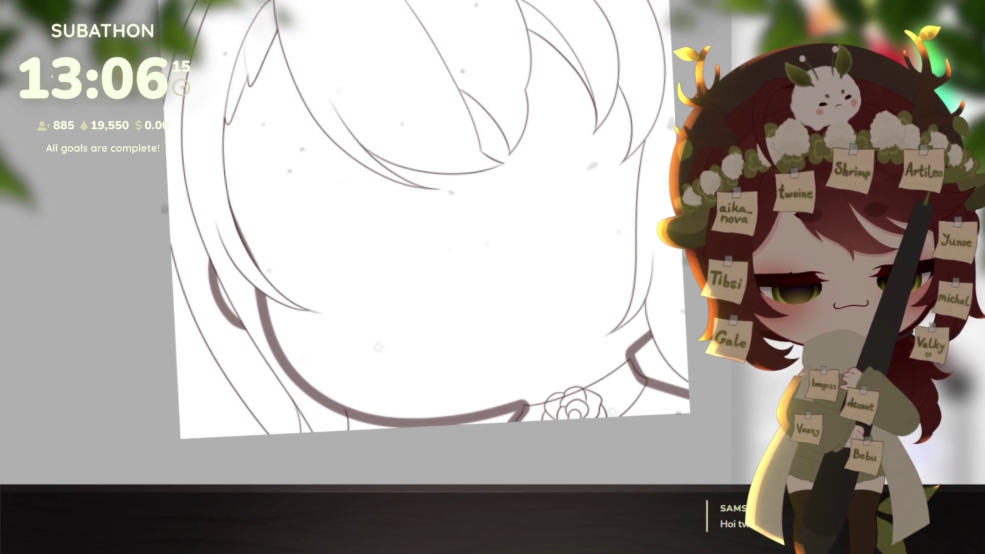
click(541, 428)
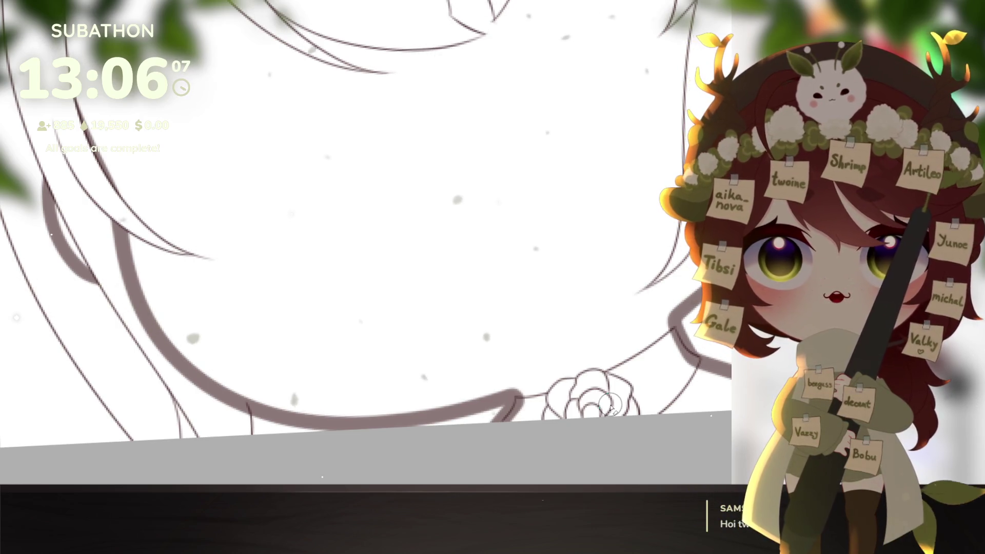
key(ctrl+0)
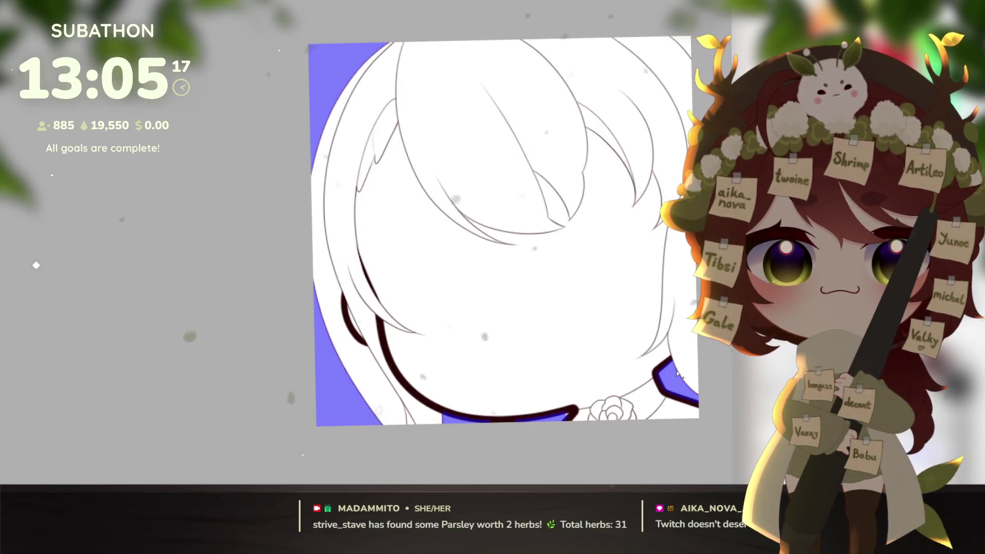
- Invert the quick mask over the head, convert it to a selection, fill it pale pink and deselect
key(ctrl+shift+i)
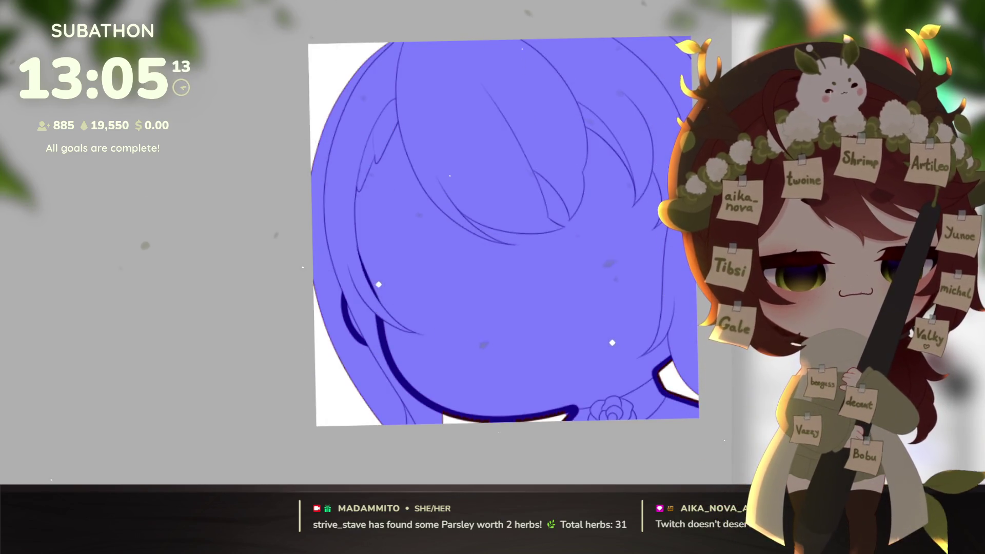
key(q)
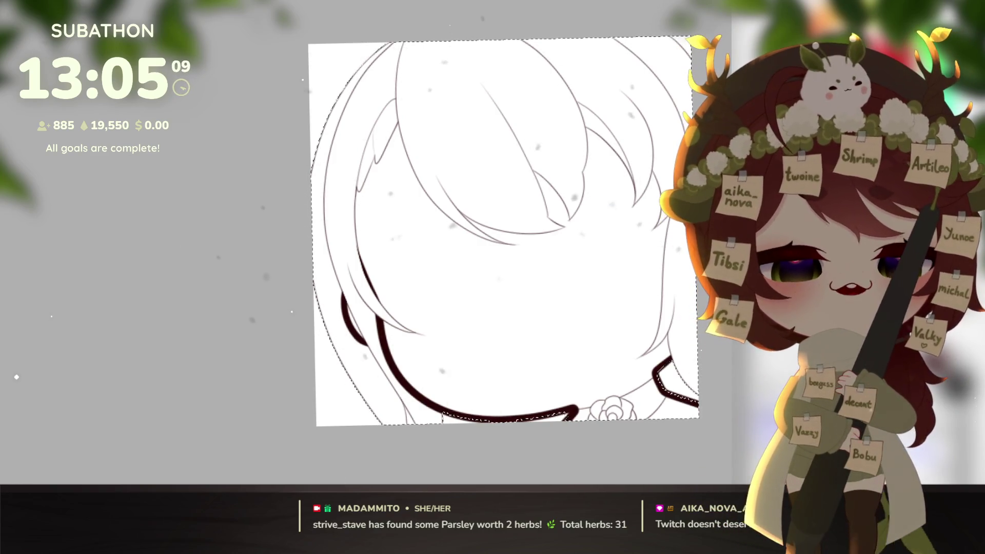
key(alt+BackSpace)
key(ctrl+d)
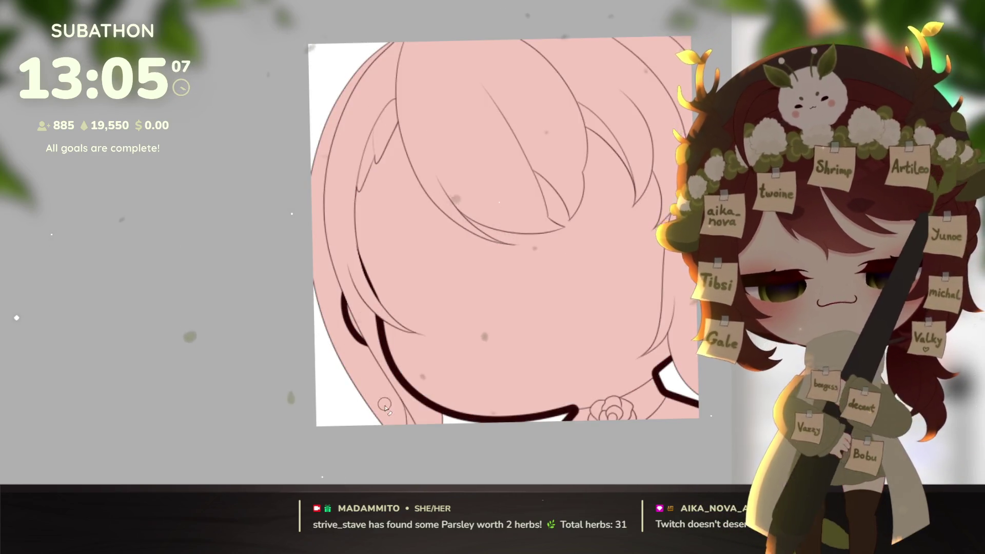
- Clean the pink spill back to white along the left edge and the lower right
mouse_move(388, 433)
mouse_down()
mouse_move(334, 334)
mouse_move(292, 183)
mouse_move(314, 285)
mouse_move(431, 16)
mouse_up()
scroll(561, 352, down, 1)
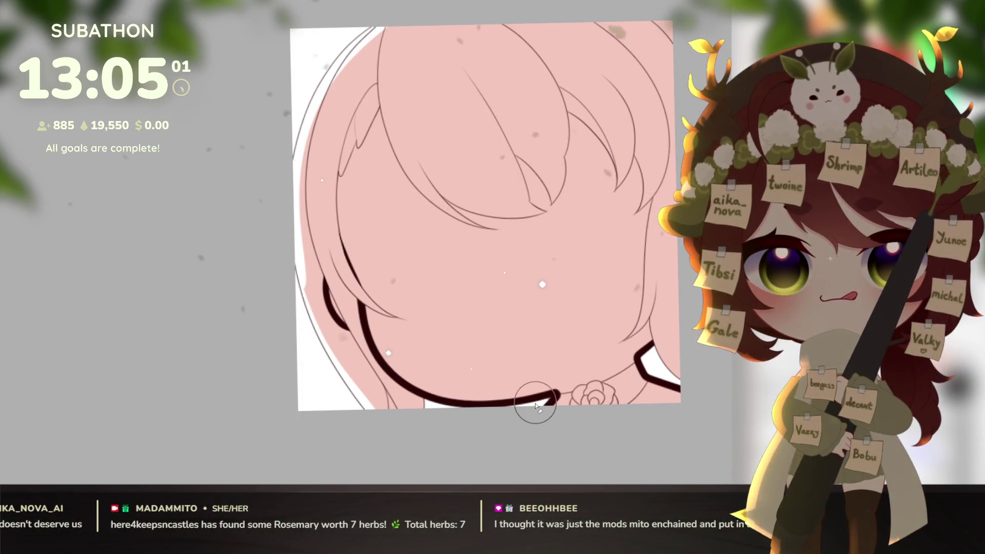
scroll(492, 413, right, 1)
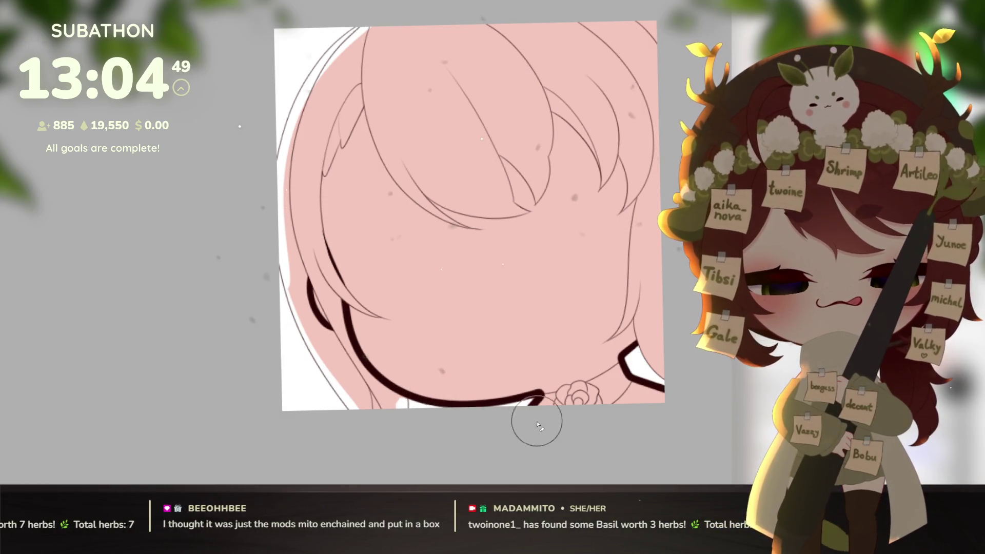
drag(645, 348, 656, 371)
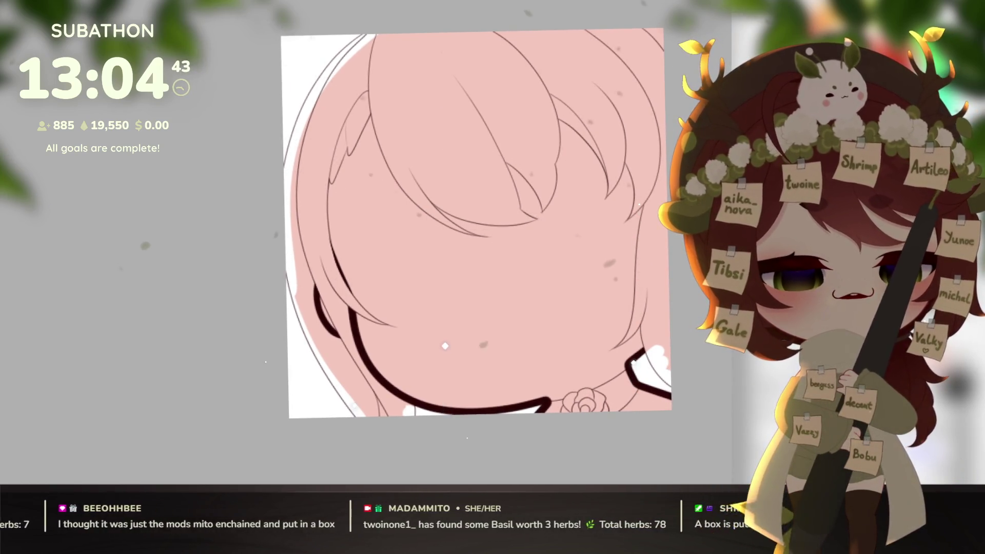
click(655, 91)
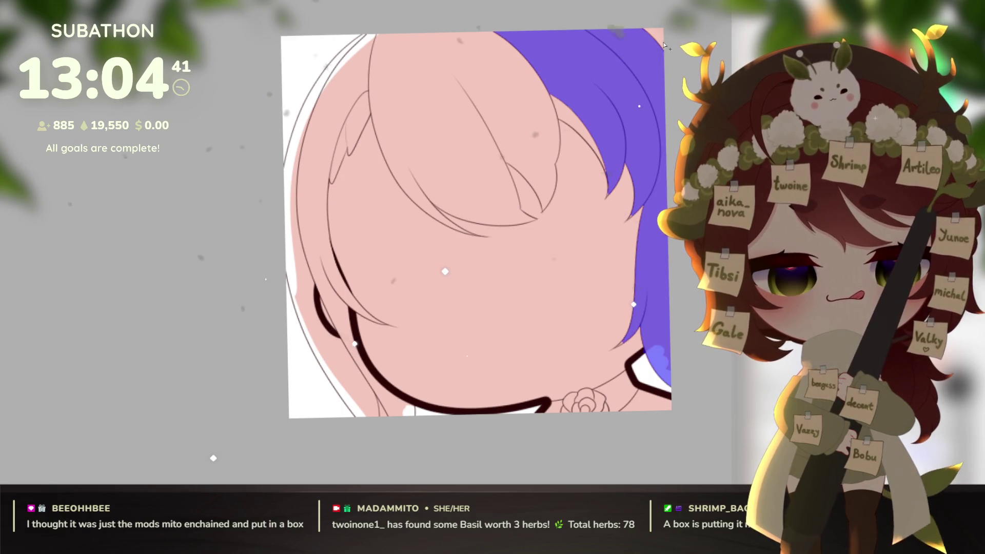
- Magic-wand select the bangs, left strands, ear strand and lower hair regions together
click(523, 144)
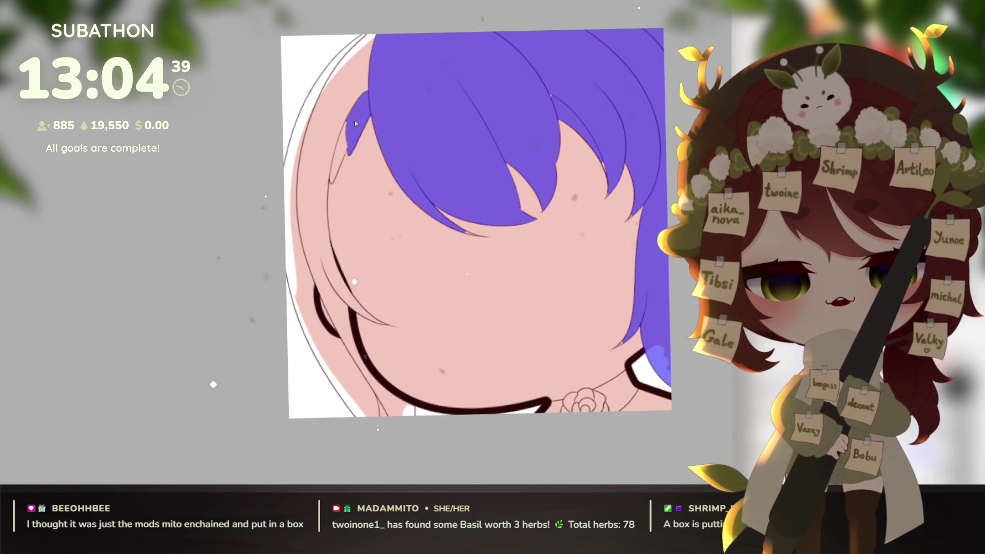
click(343, 141)
click(308, 164)
click(339, 153)
click(342, 310)
click(396, 415)
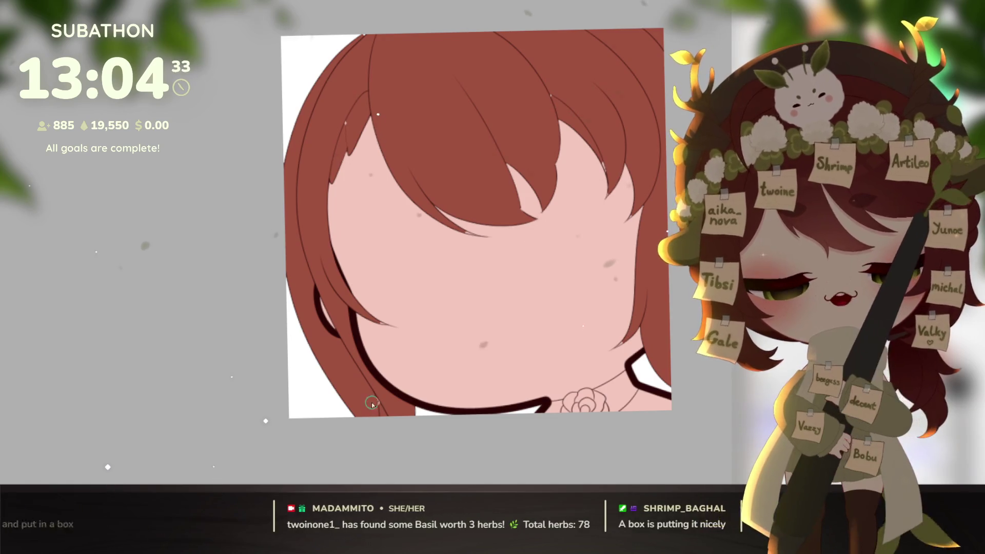
- Zoom in and pan across the hair, face and collar to check the reddish-brown fill edges
scroll(385, 394, up, 3)
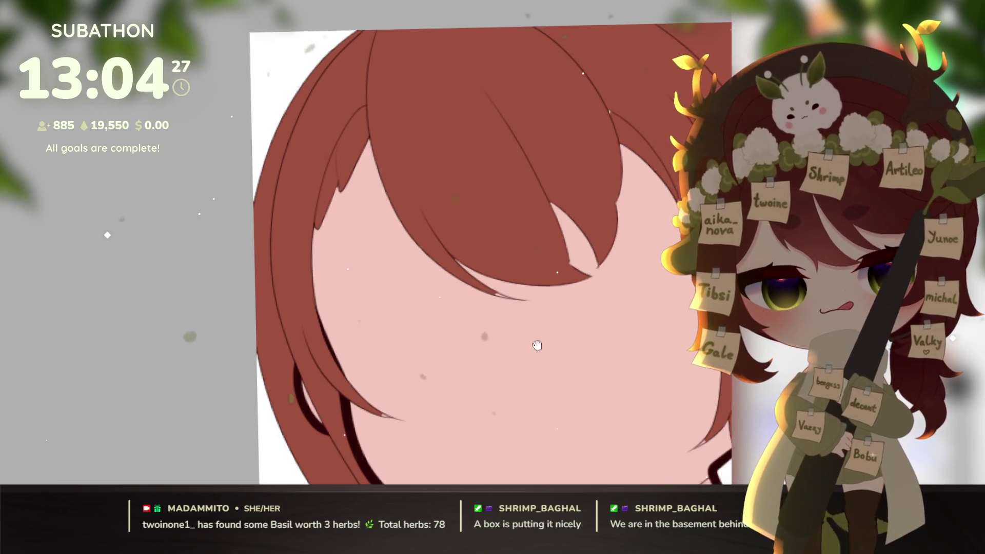
scroll(428, 34, up, 2)
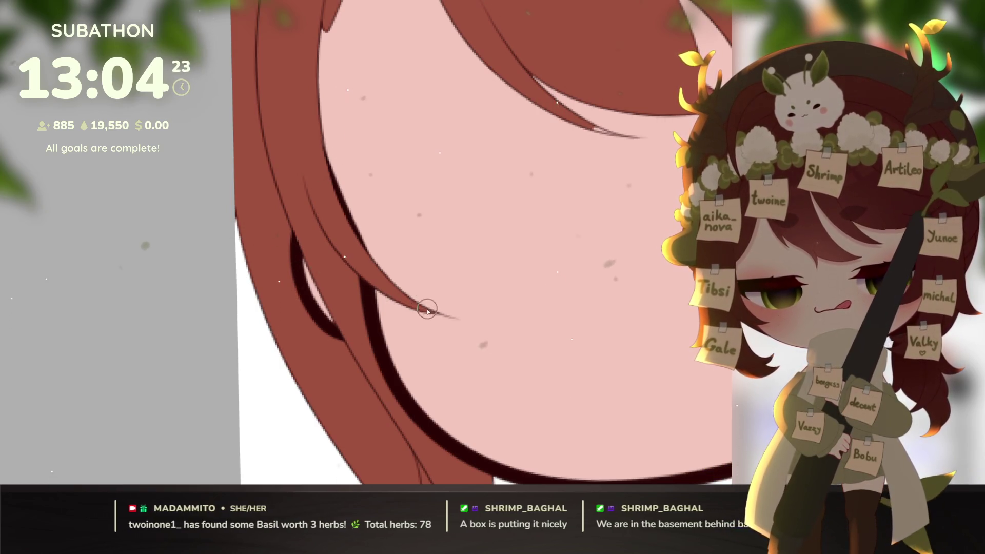
scroll(545, 303, up, 2)
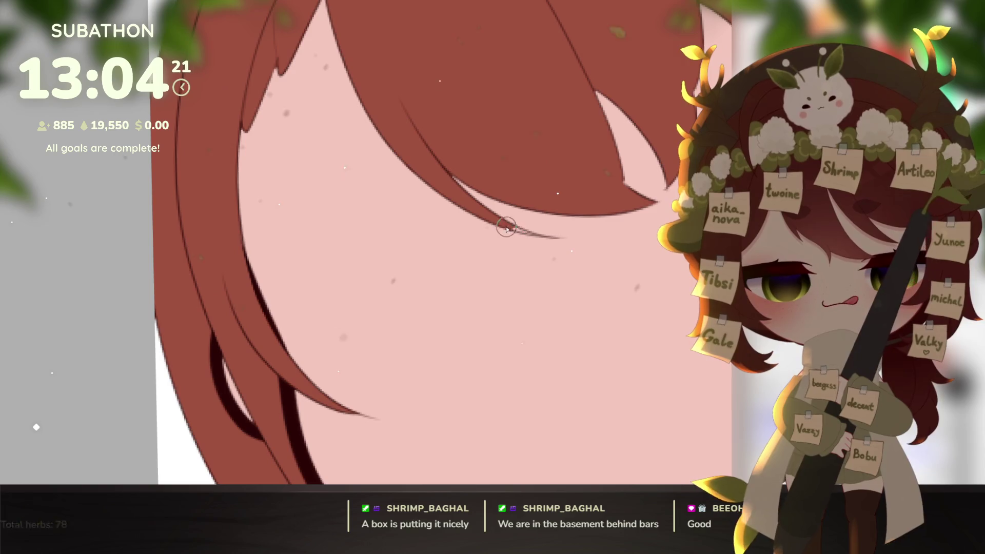
scroll(505, 455, up, 2)
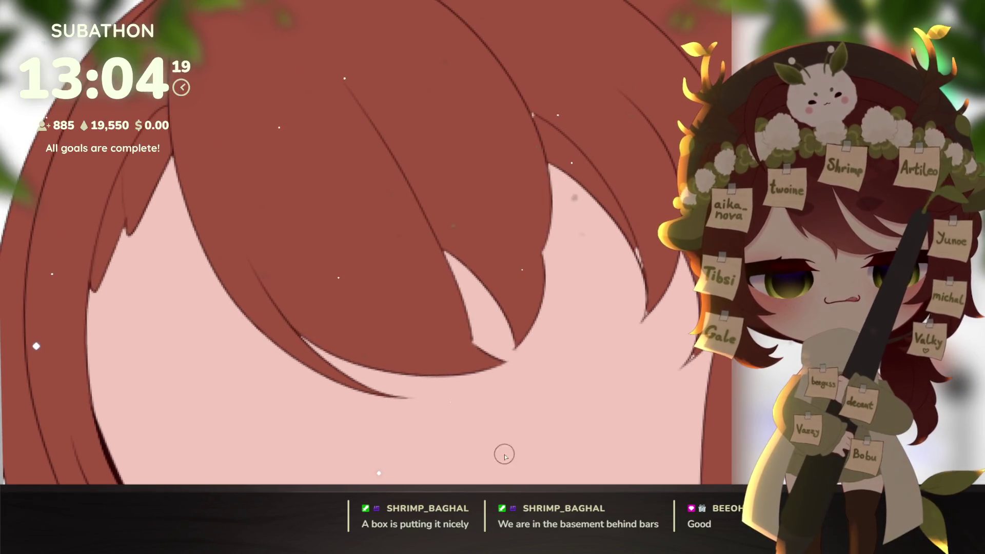
drag(644, 292, 616, 300)
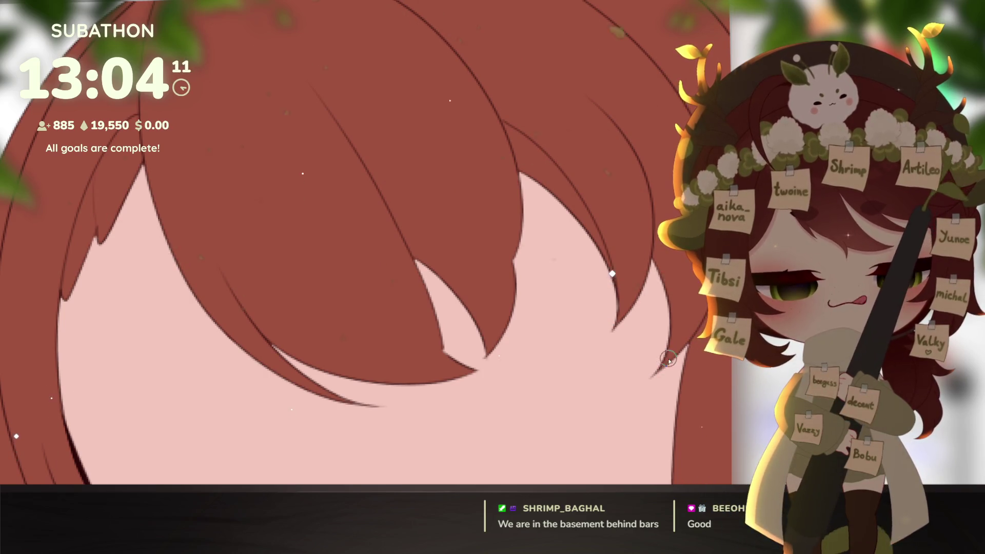
drag(689, 385, 611, 285)
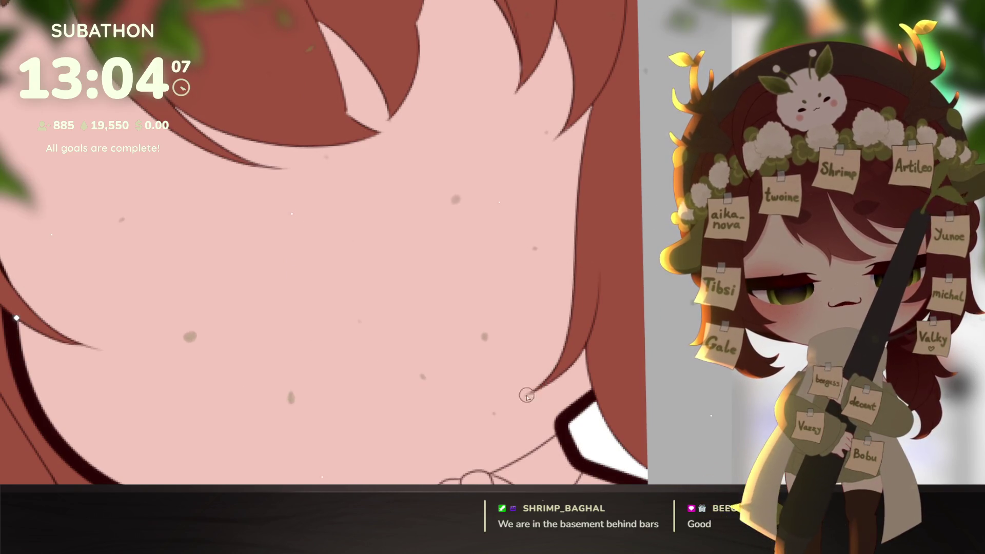
scroll(667, 394, down, 5)
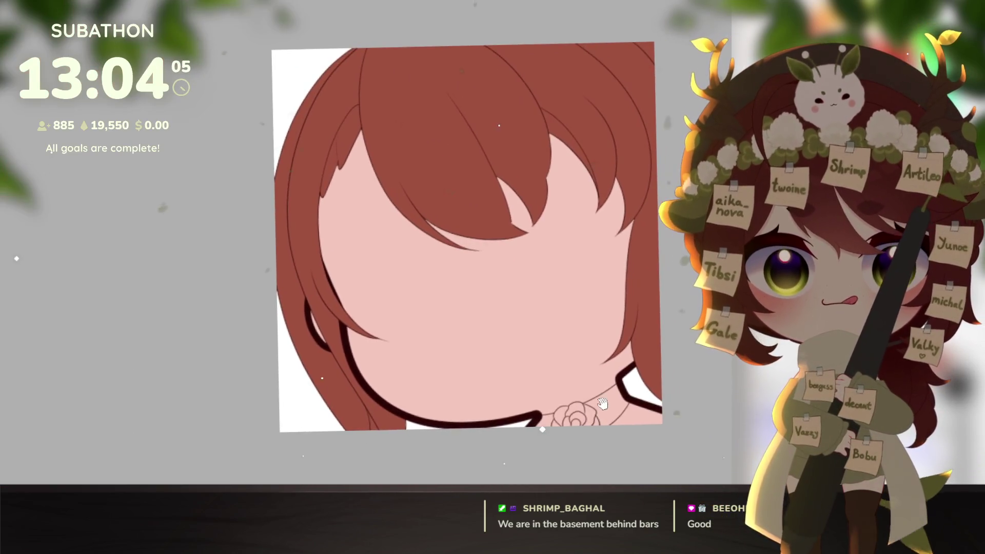
scroll(514, 213, up, 5)
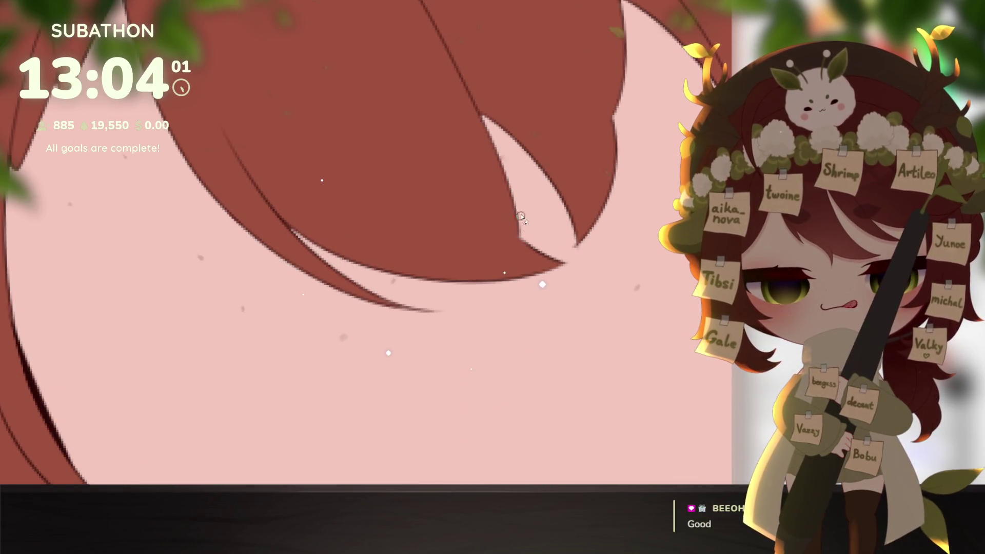
scroll(552, 262, down, 5)
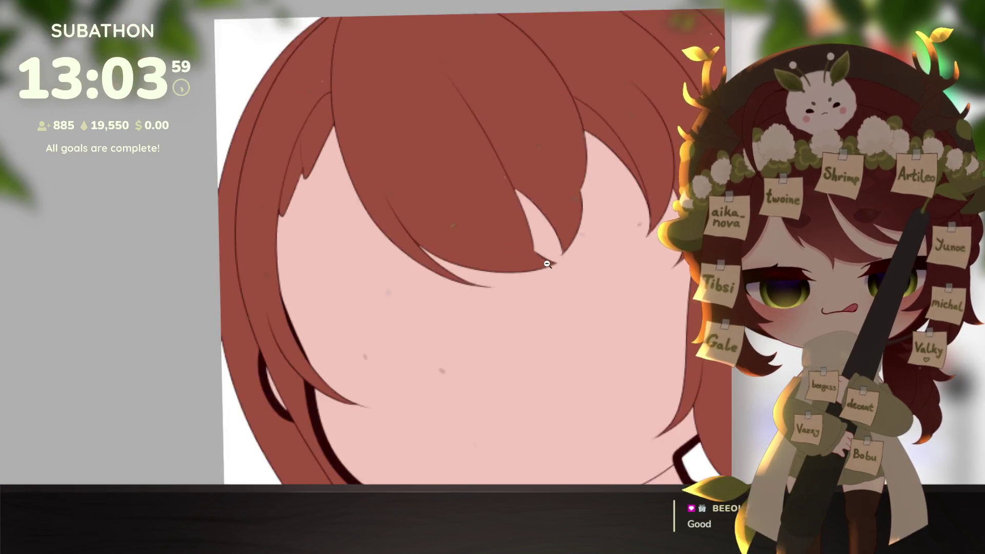
drag(633, 406, 595, 404)
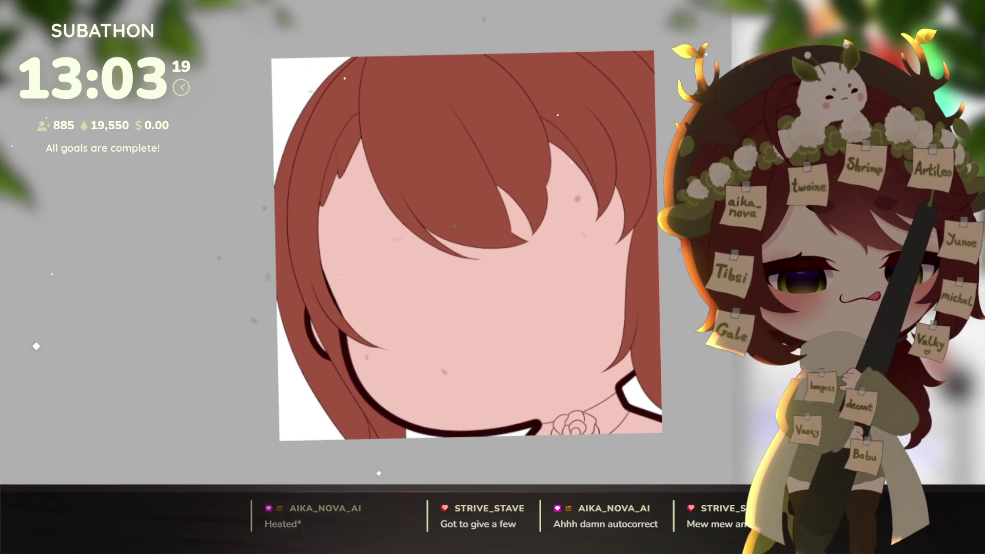
- Select the choker area beside the rose, undo the last fill, and bring the rose into view
click(620, 425)
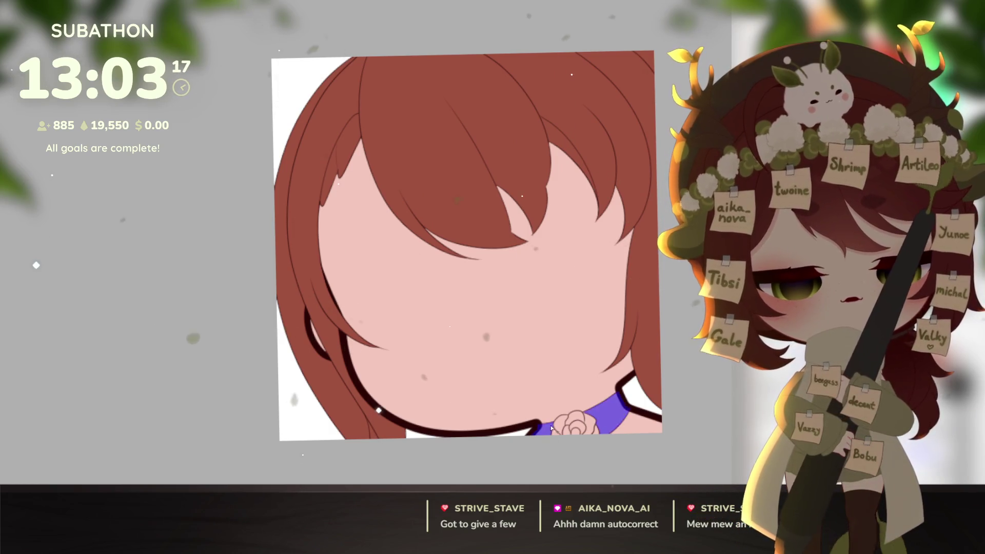
key(ctrl+z)
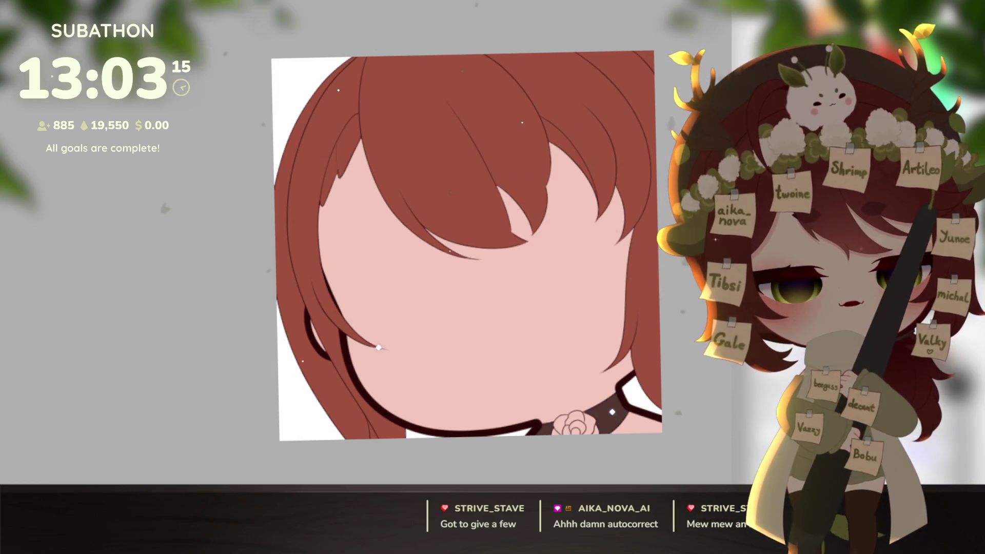
scroll(651, 349, up, 5)
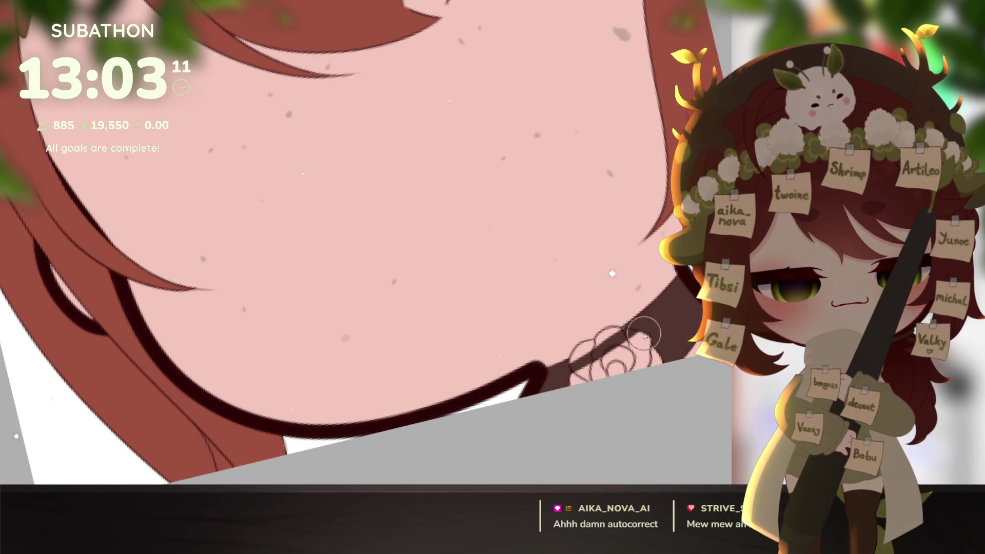
drag(662, 371, 646, 411)
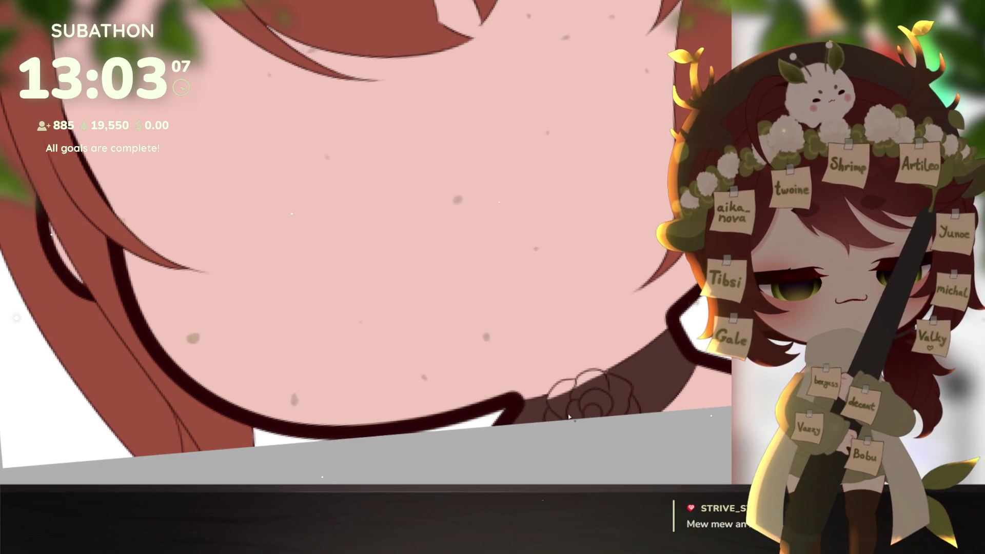
- Try a blue fill on the rose petals, then undo it so the rose stays red
click(600, 381)
click(577, 409)
click(597, 398)
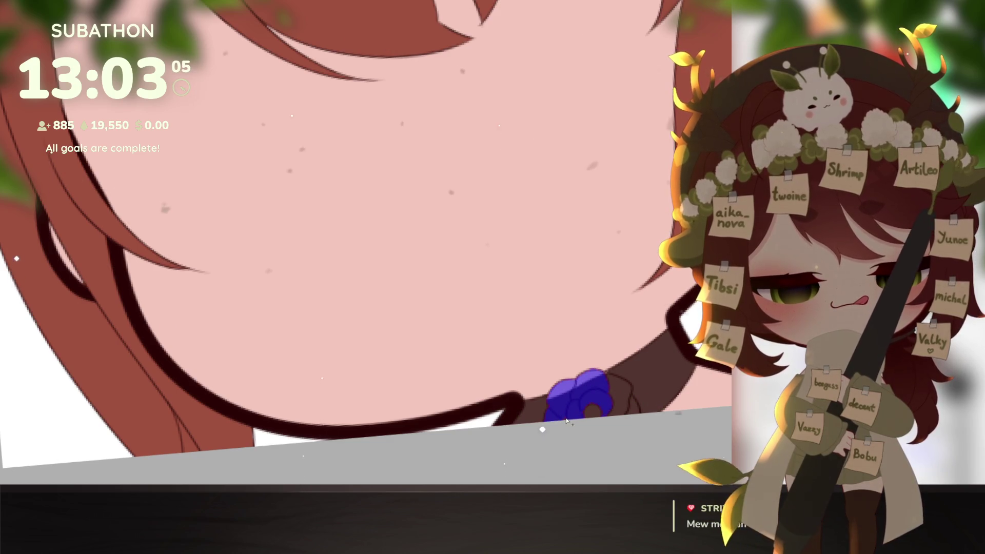
click(620, 406)
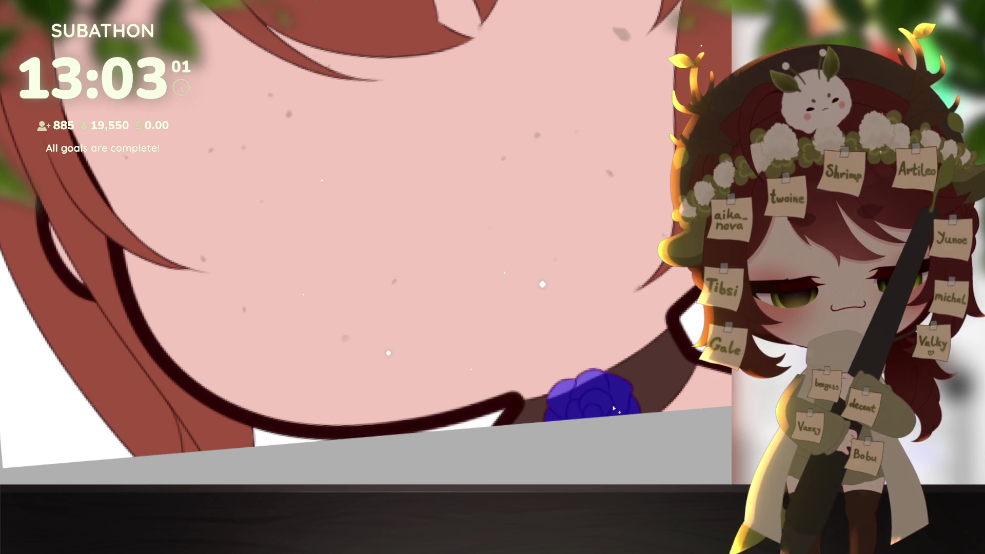
scroll(635, 409, down, 3)
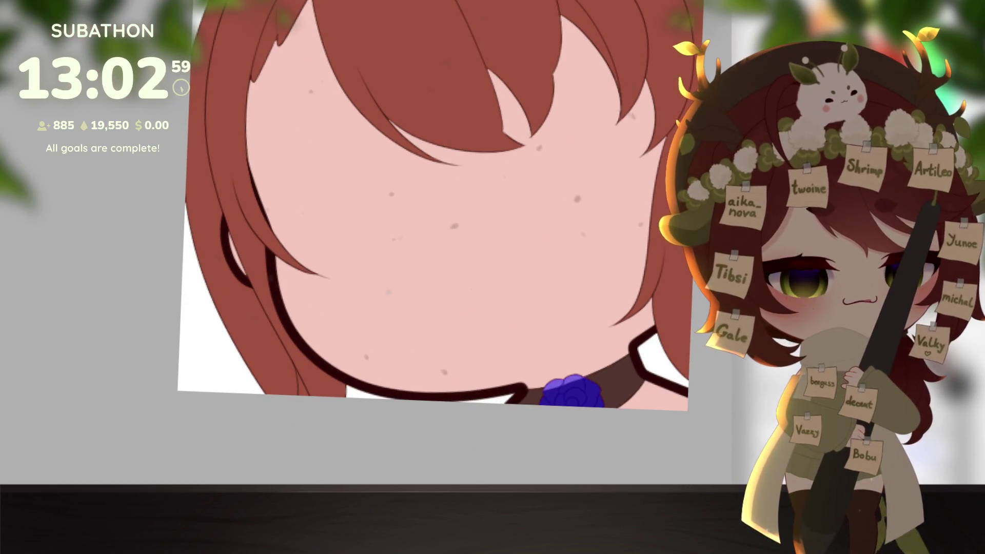
key(ctrl+z)
scroll(623, 441, down, 3)
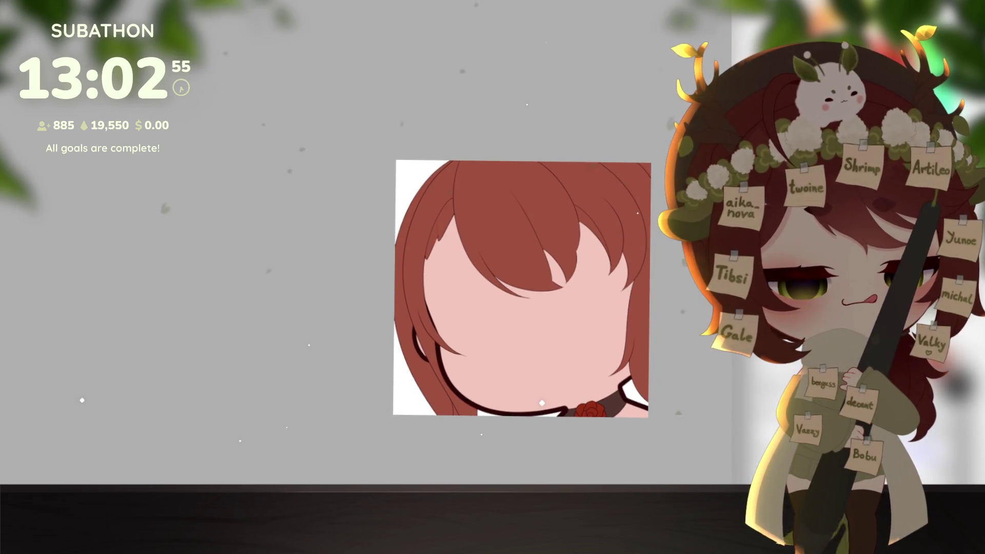
- Show the laughing eyes and mouth, straighten the view, and enlarge the reference picture at bottom-left
key(ctrl+z)
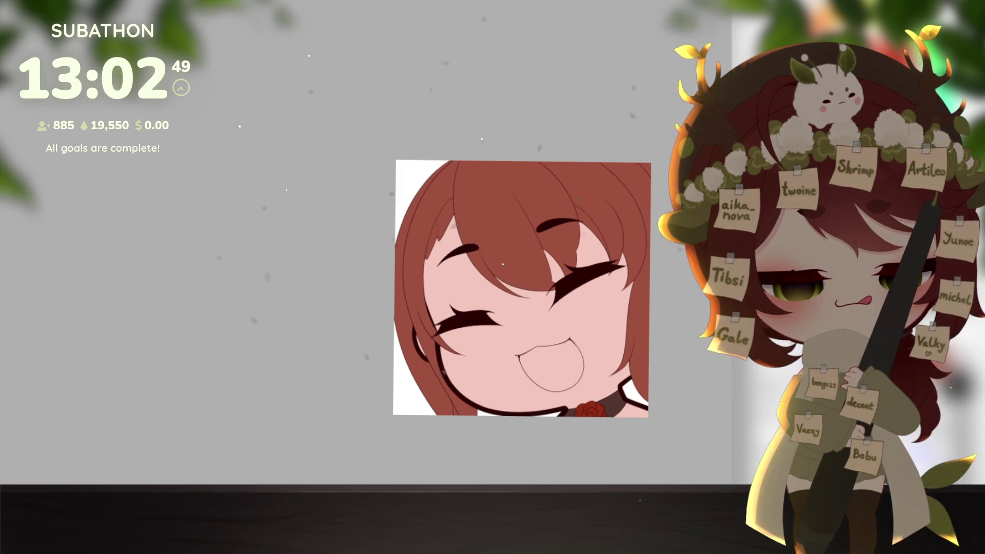
drag(630, 442, 579, 437)
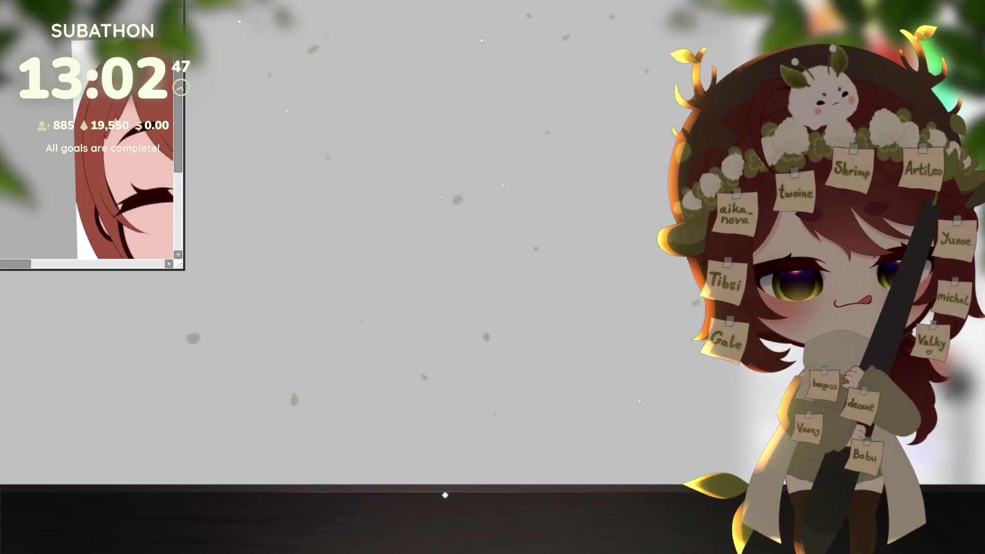
mouse_move(182, 267)
mouse_down()
mouse_move(370, 263)
mouse_move(616, 483)
mouse_up()
mouse_move(544, 371)
mouse_down()
mouse_move(616, 370)
mouse_move(478, 371)
mouse_up()
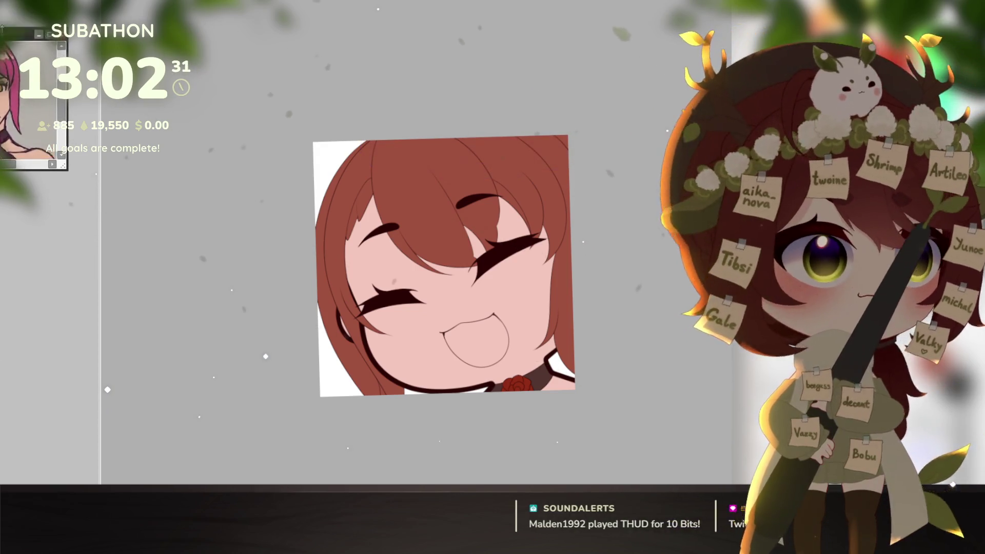
mouse_move(8, 15)
mouse_down()
mouse_move(61, 333)
mouse_move(44, 308)
mouse_move(40, 230)
mouse_move(52, 231)
mouse_up()
click(4, 330)
click(5, 330)
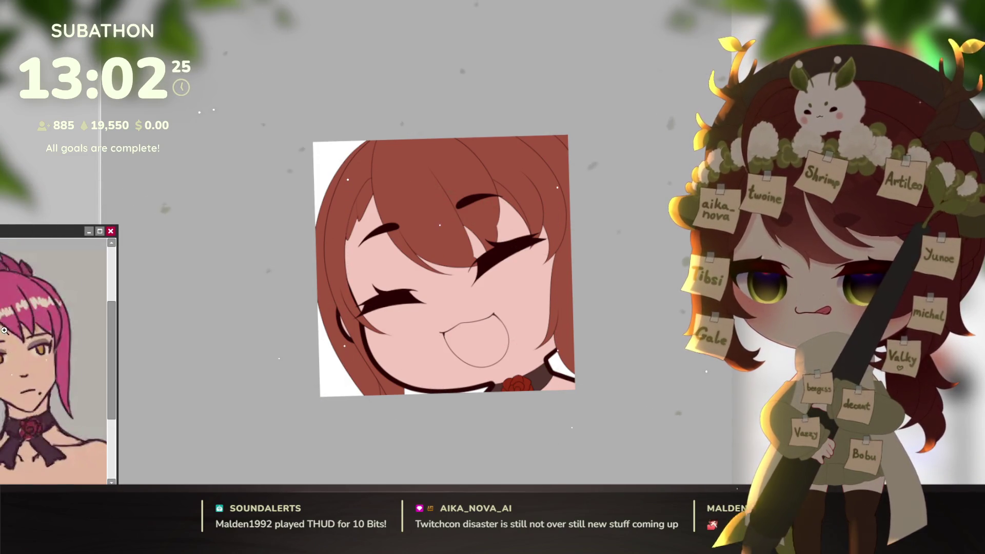
click(195, 331)
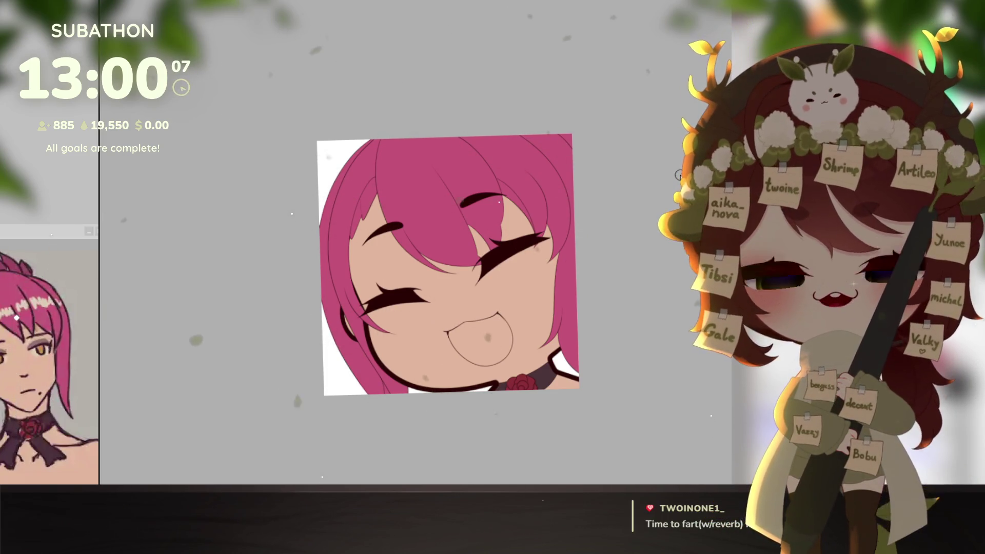
- Nudge the view of the flat-coloured emote slightly upward
drag(602, 419, 626, 407)
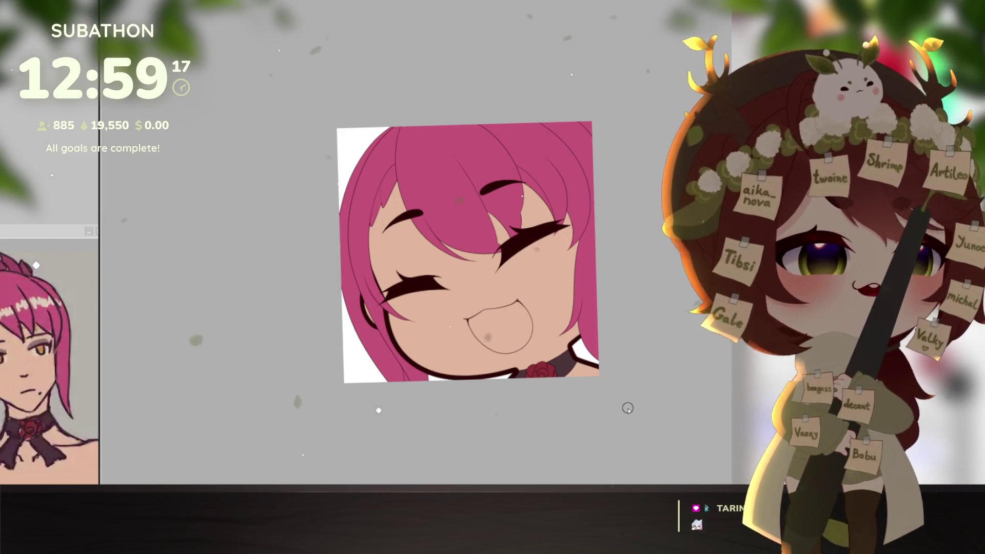
- Shift the view slightly right, then click the canvas to check the layer selection
drag(603, 384, 617, 383)
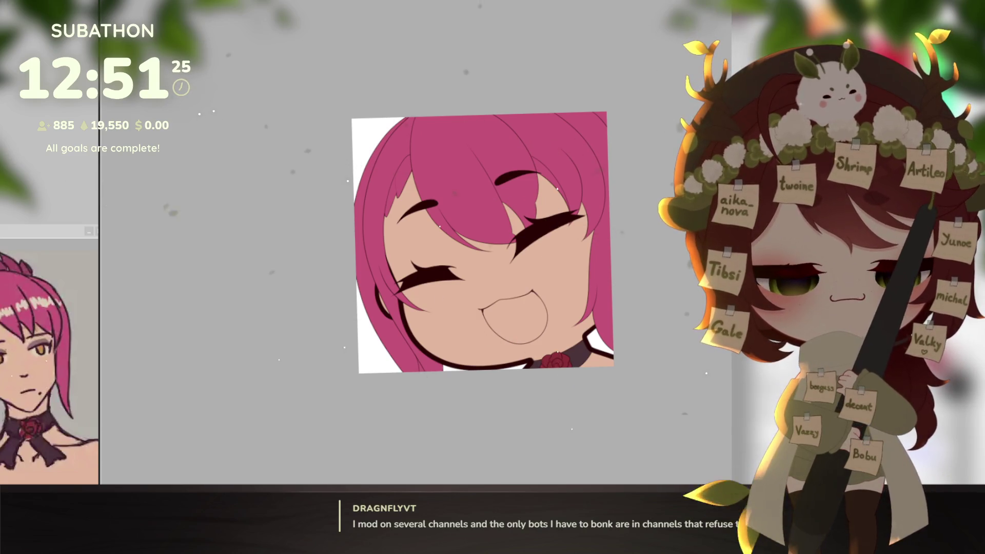
click(602, 340)
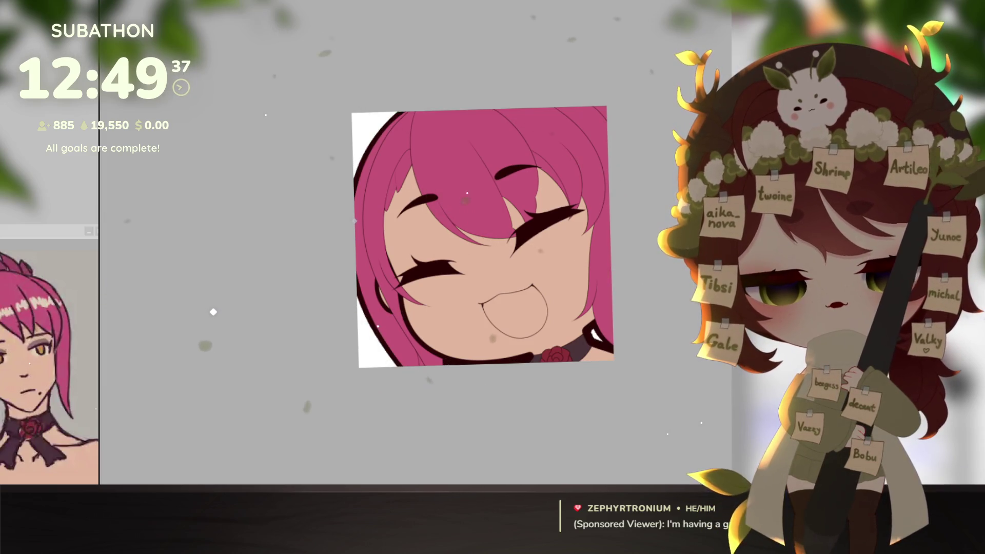
scroll(511, 374, up, 2)
- With a much larger brush, paint over the gap in the dark outline under the chin
key(e)
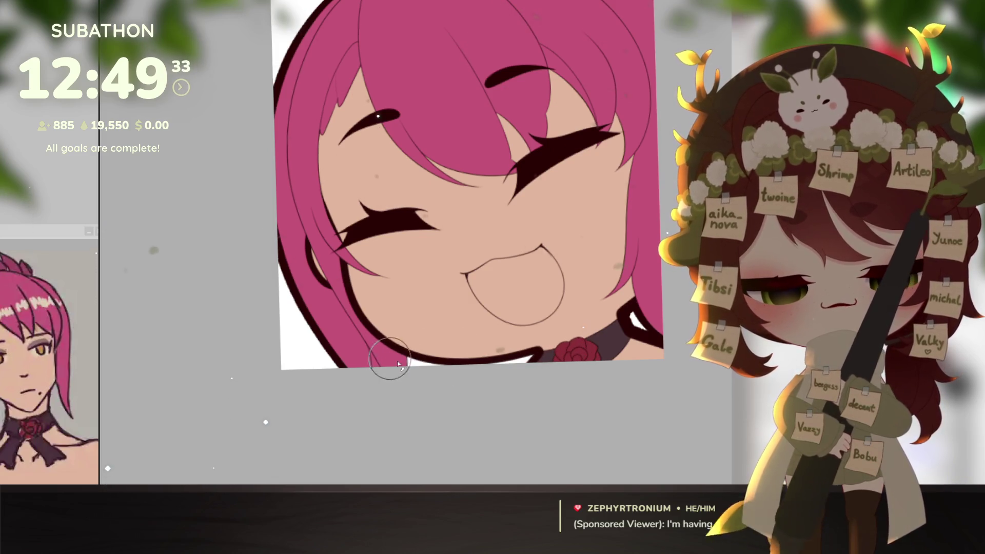
drag(616, 413, 595, 413)
scroll(595, 413, up, 2)
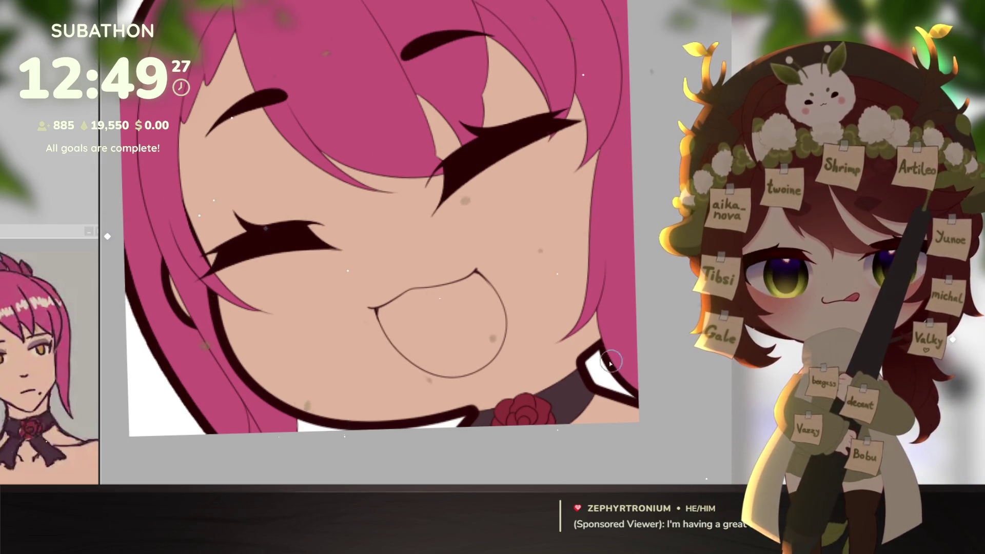
scroll(520, 344, up, 3)
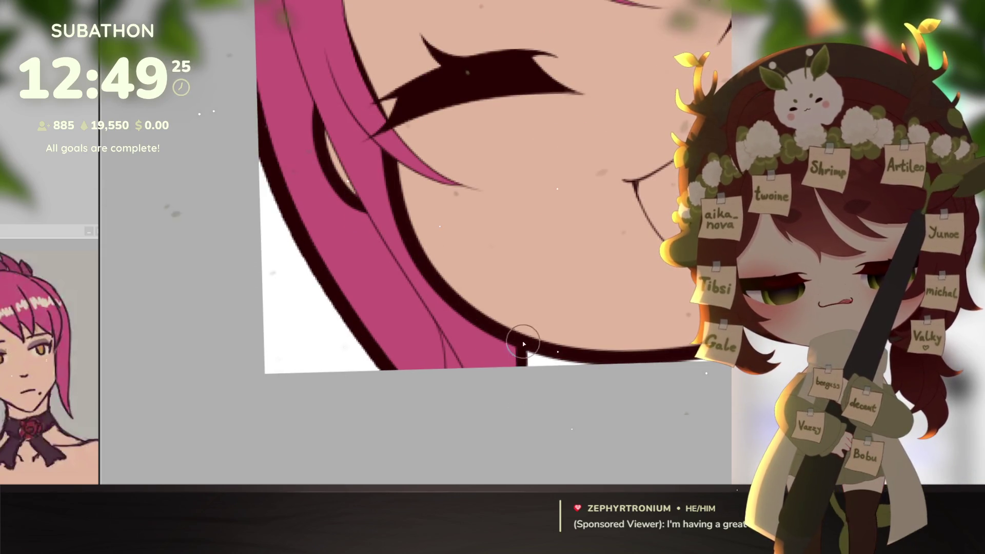
drag(519, 343, 520, 364)
ctrl+alt+click(590, 429)
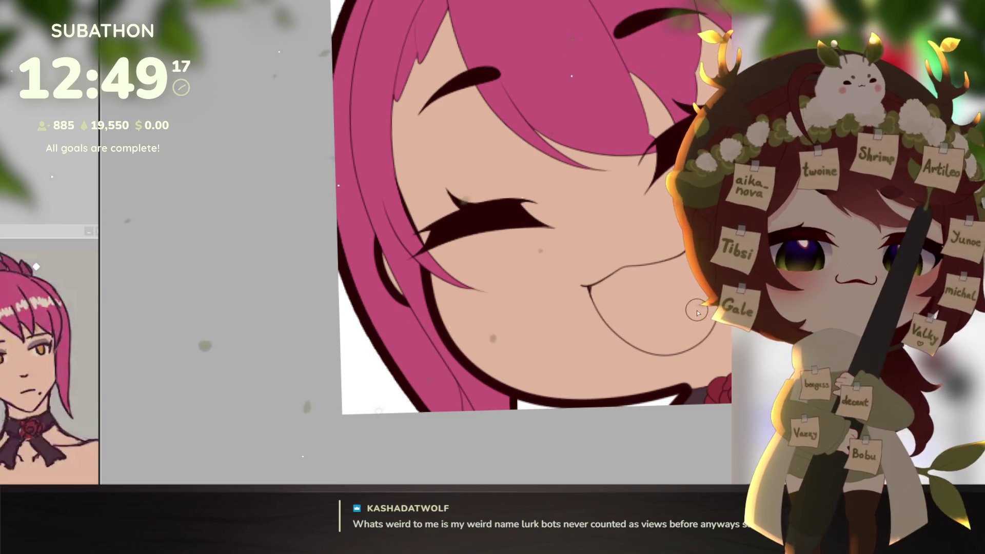
drag(386, 171, 442, 423)
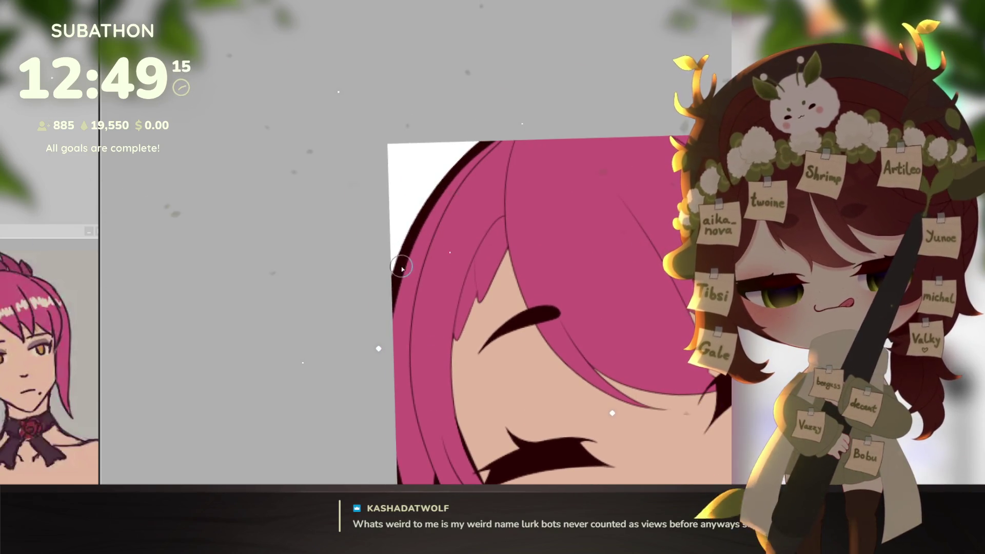
scroll(405, 241, up, 2)
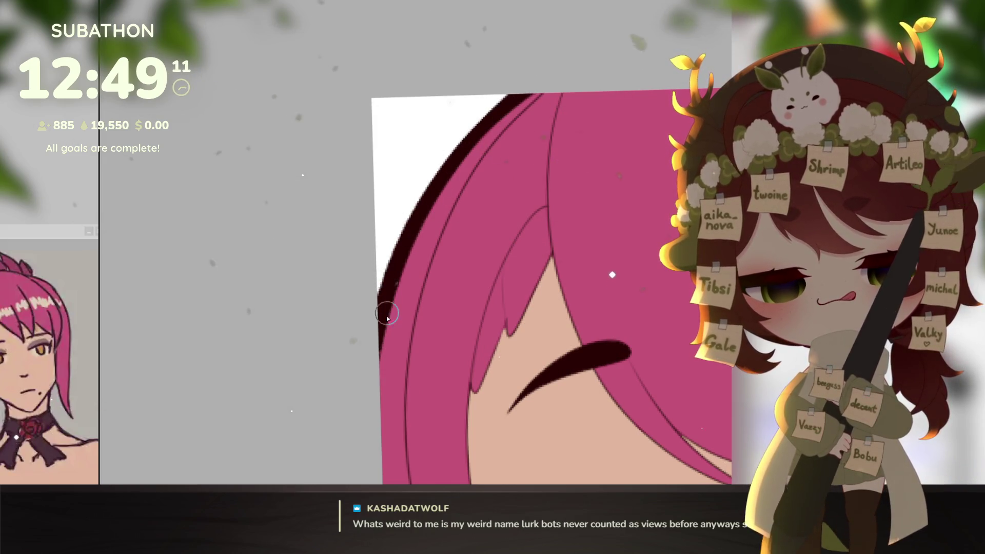
alt+click(453, 334)
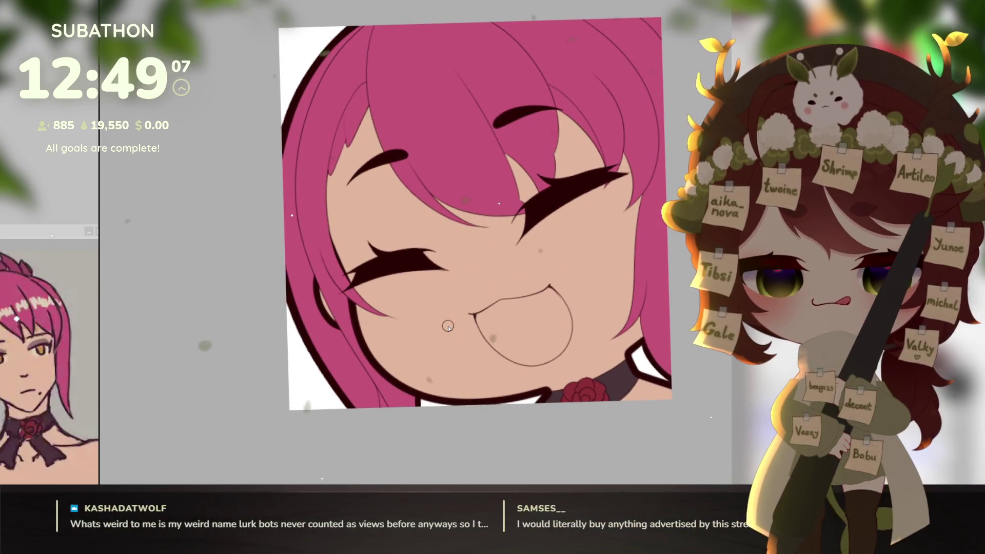
drag(596, 412, 616, 434)
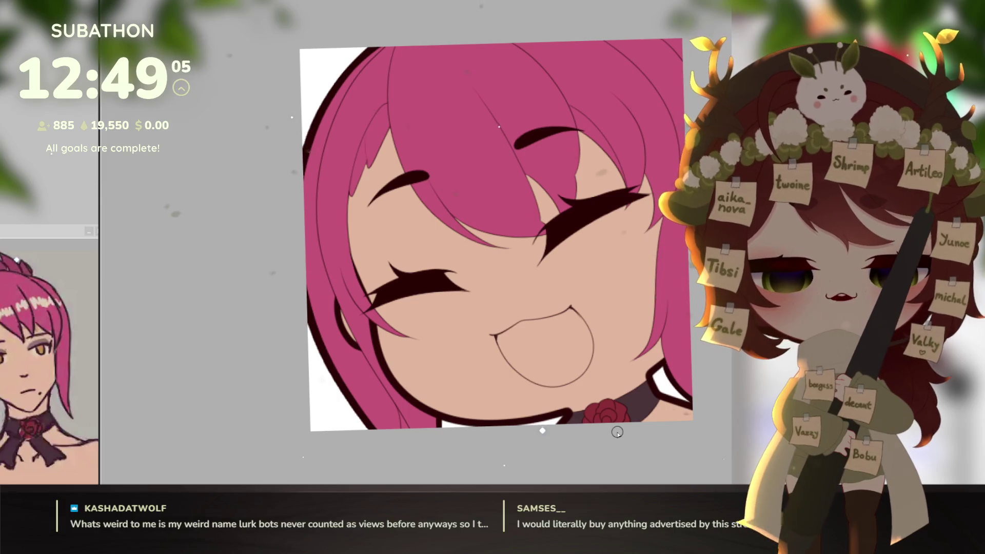
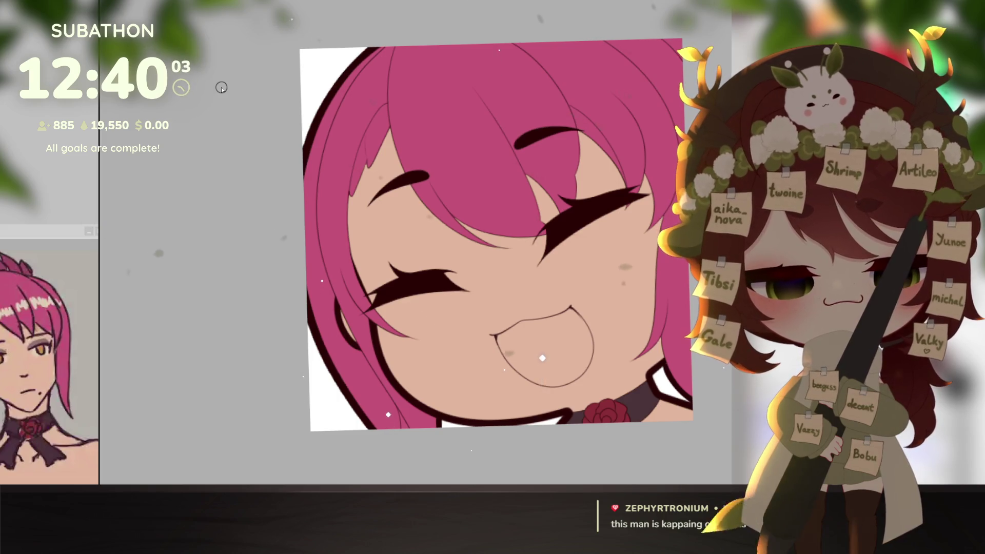
- Free-transform the whole artwork and nudge it slightly down and left within the square canvas
scroll(674, 356, down, 1)
mouse_move(674, 357)
mouse_down()
mouse_move(651, 358)
mouse_move(660, 380)
mouse_move(652, 393)
mouse_move(652, 375)
mouse_up()
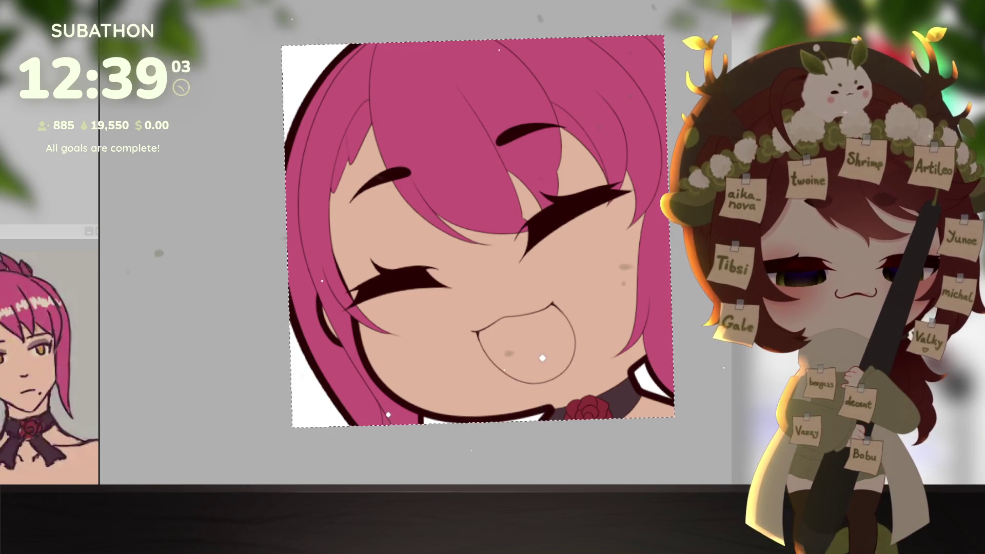
key(ctrl+a)
key(ctrl+d)
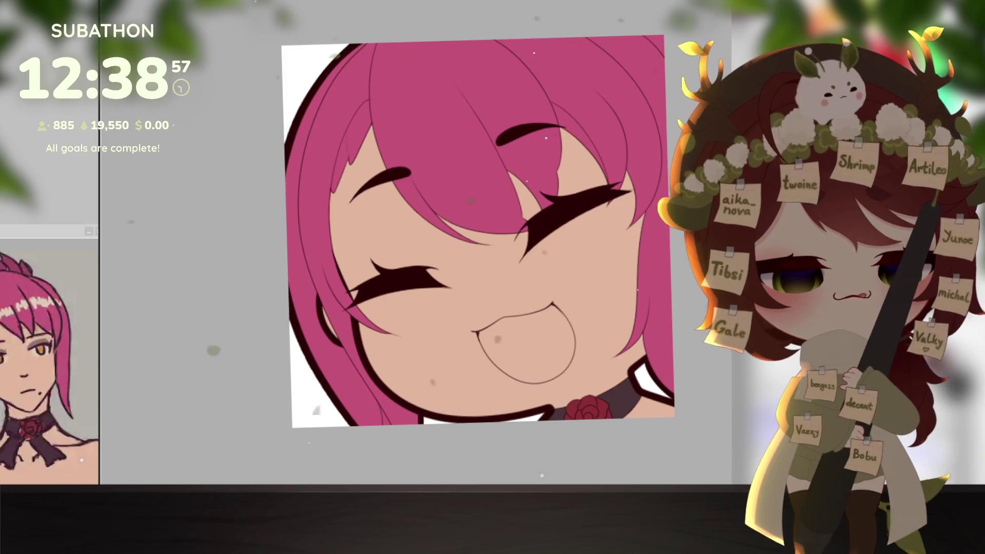
drag(656, 349, 643, 353)
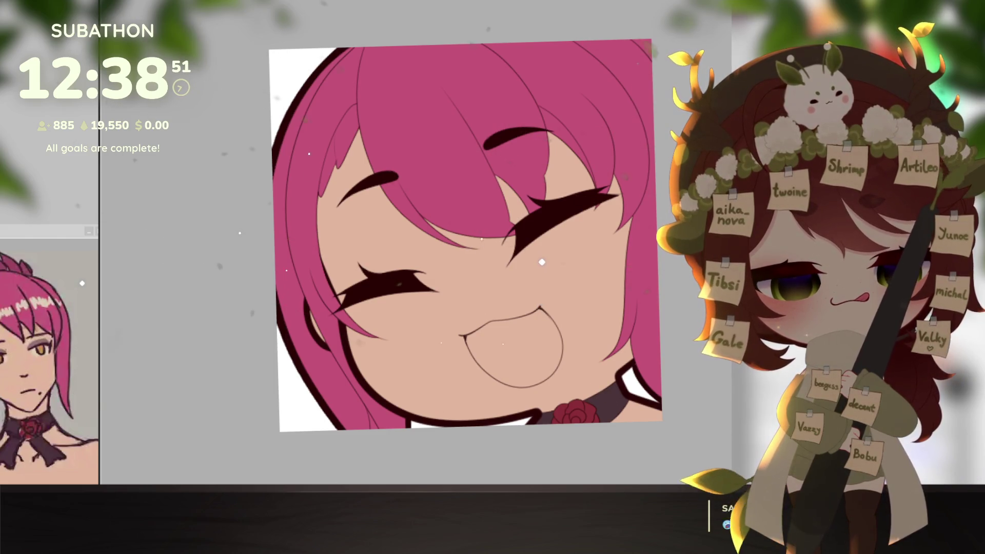
key(ctrl+t)
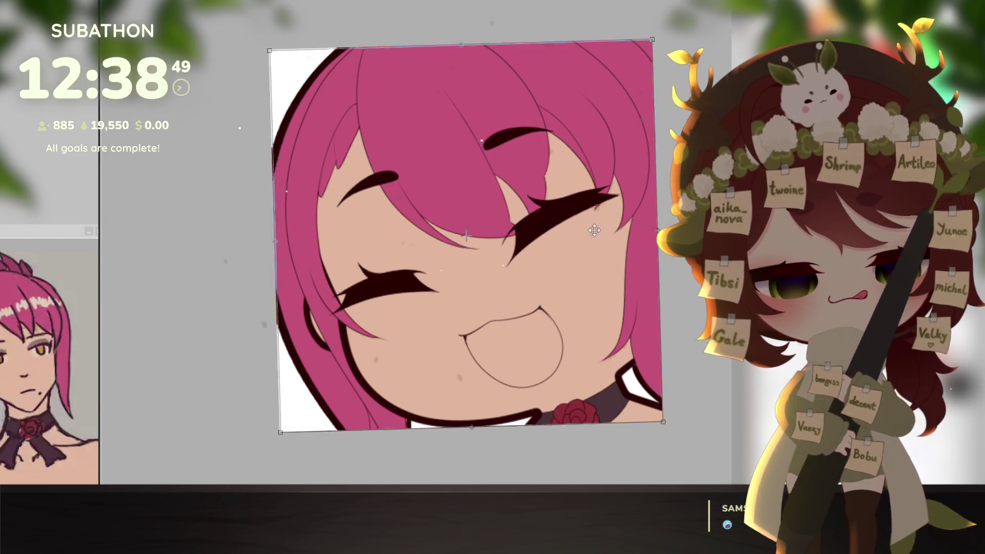
drag(592, 229, 595, 240)
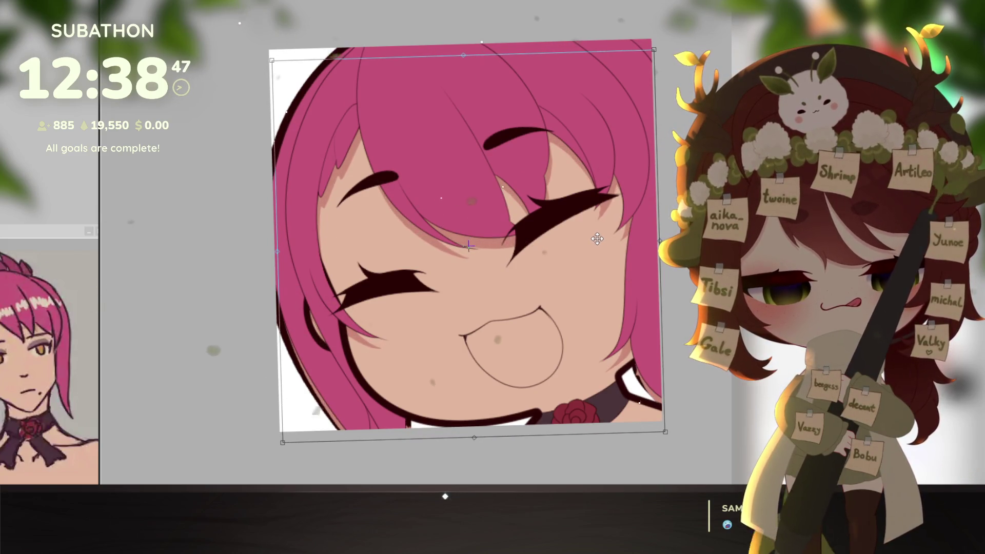
drag(595, 239, 595, 241)
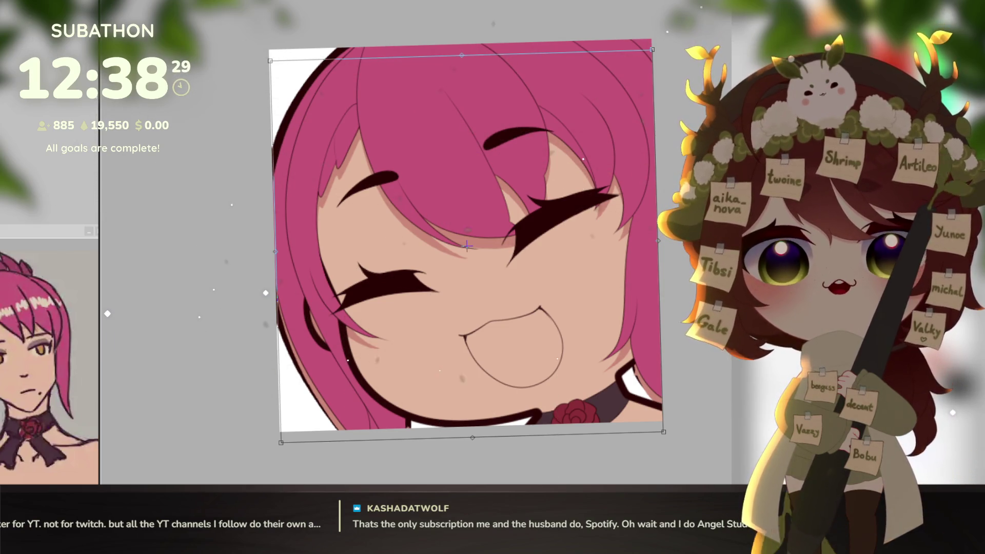
key(Return)
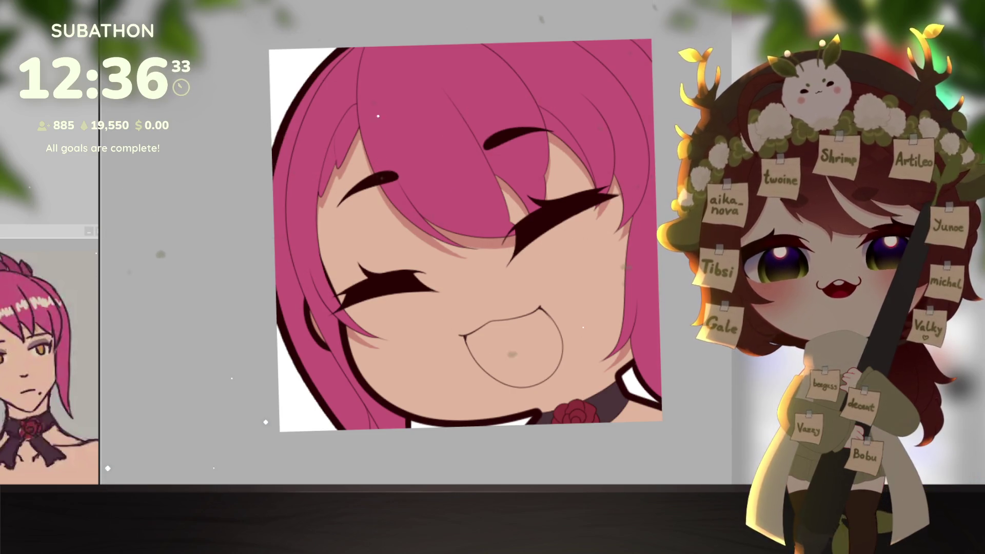
mouse_move(589, 425)
mouse_down()
mouse_move(637, 408)
mouse_move(613, 414)
mouse_up()
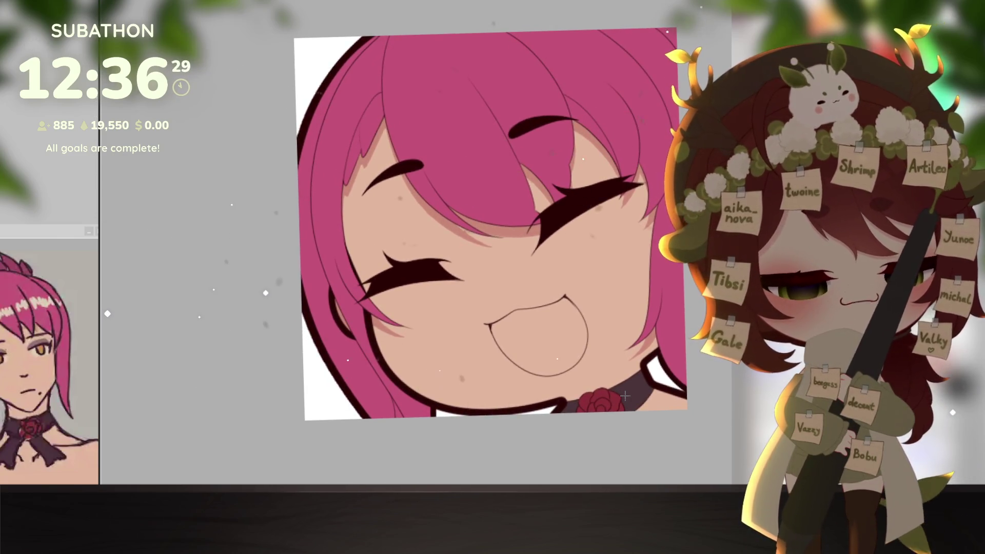
drag(625, 396, 632, 317)
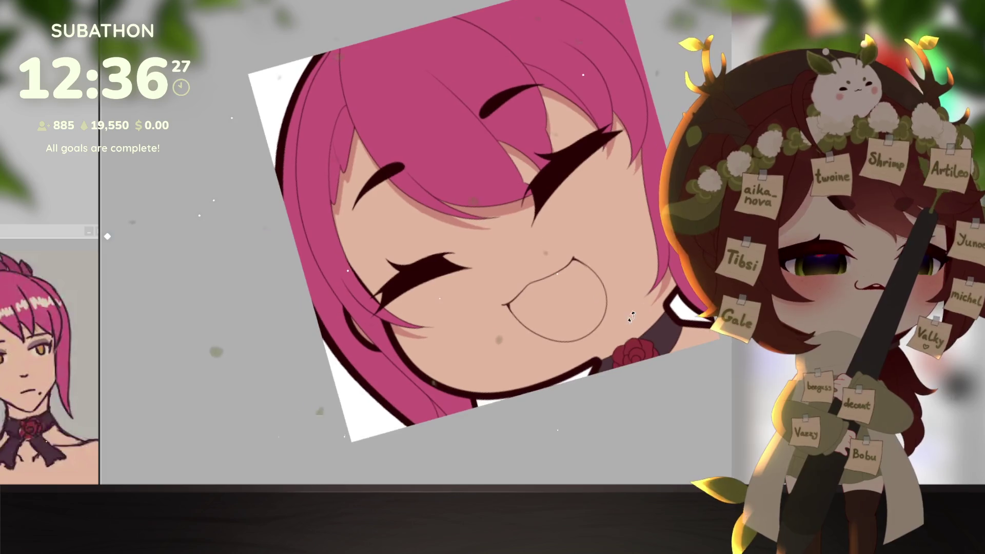
scroll(631, 317, down, 1)
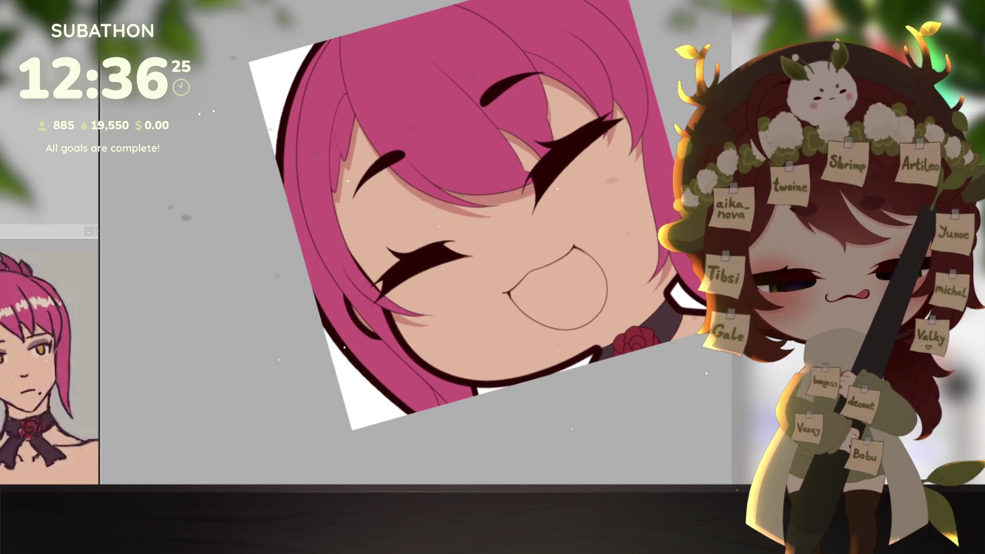
scroll(632, 317, up, 1)
scroll(632, 317, up, 1)
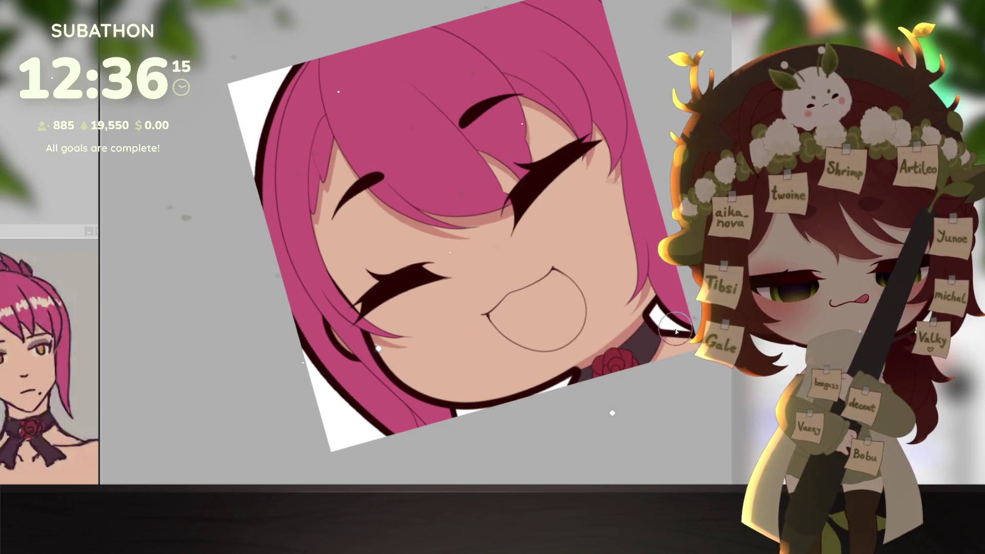
drag(682, 344, 681, 374)
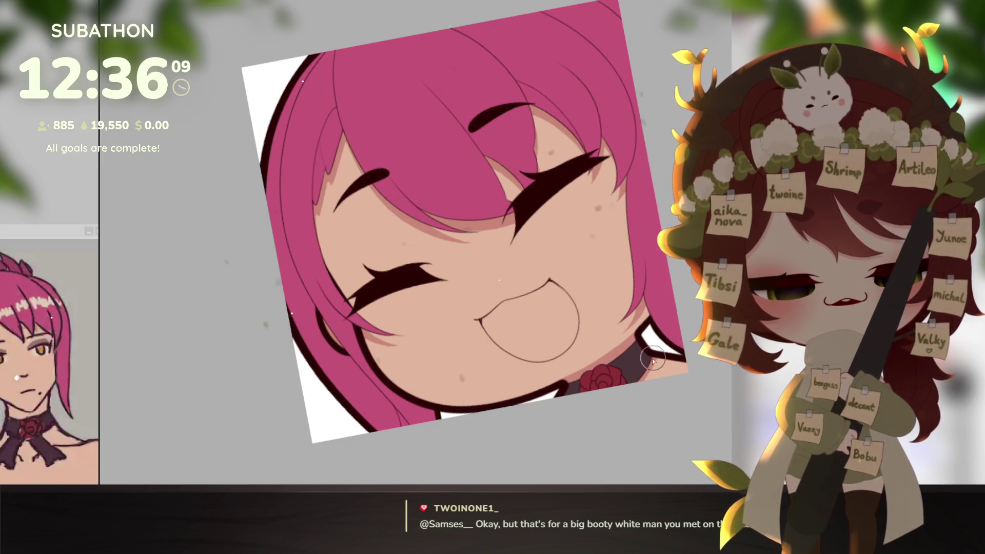
mouse_move(667, 393)
mouse_down()
mouse_move(673, 409)
mouse_move(691, 414)
mouse_up()
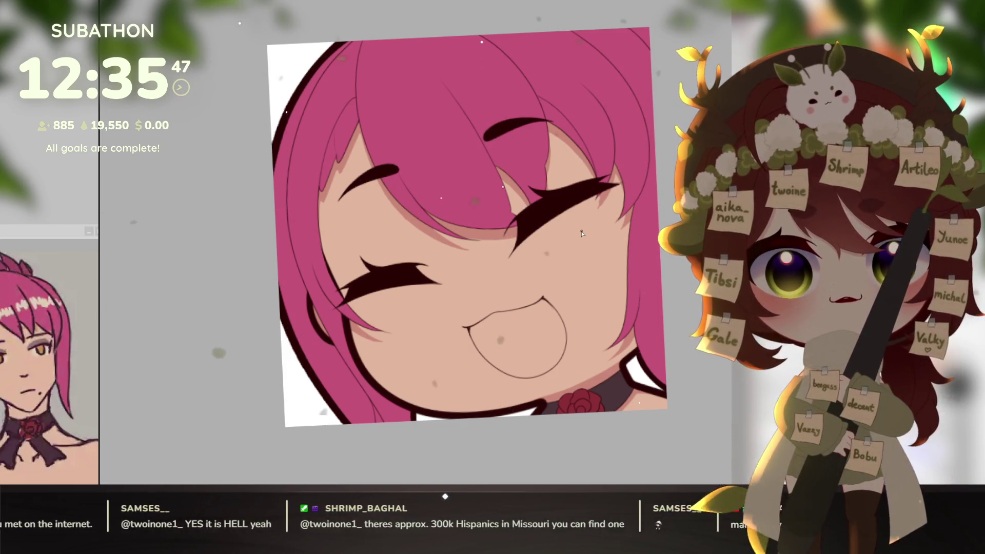
drag(695, 308, 694, 313)
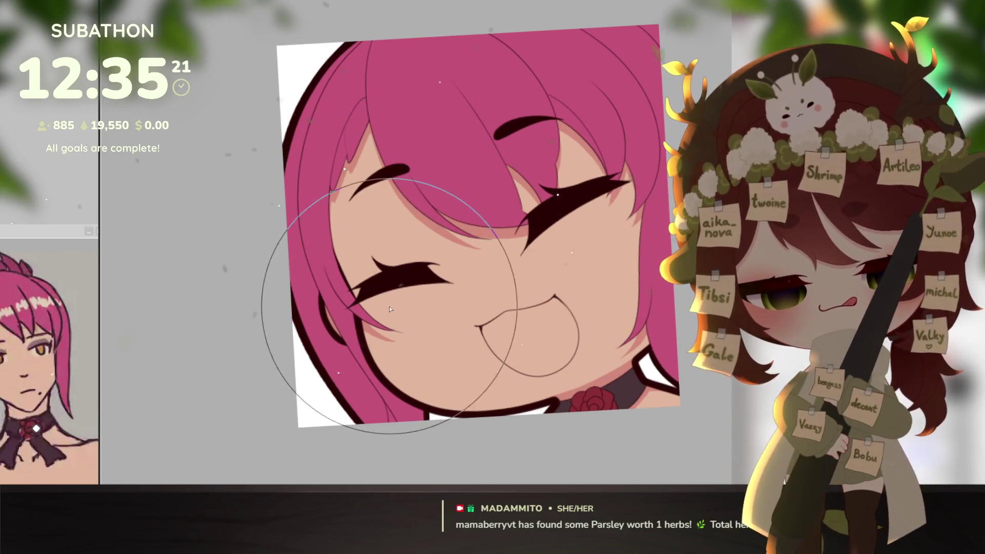
- Airbrush pink blush onto both cheeks, deepening it to red beside the eyes
mouse_move(390, 313)
mouse_down()
mouse_move(359, 312)
mouse_move(401, 309)
mouse_move(386, 323)
mouse_up()
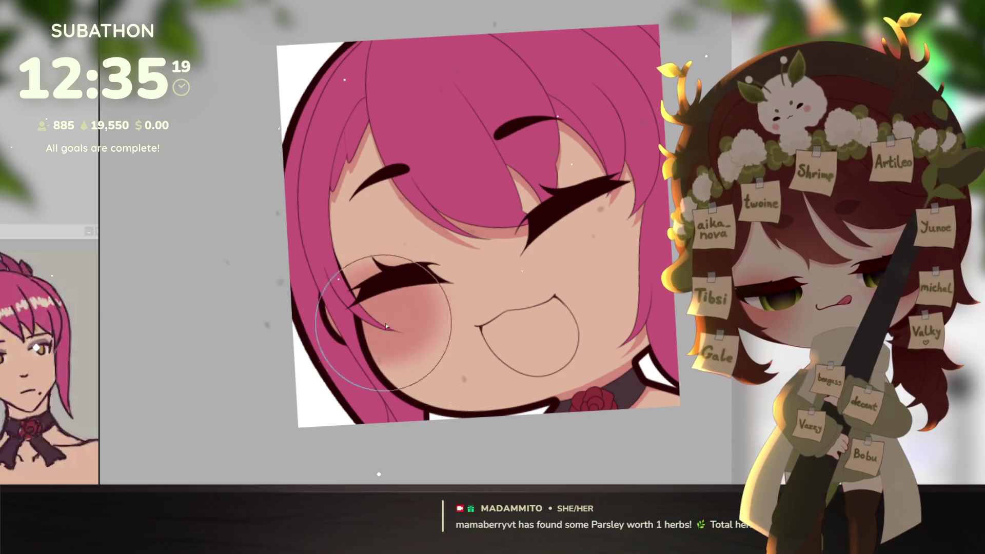
mouse_move(616, 231)
mouse_down()
mouse_move(612, 204)
mouse_move(629, 198)
mouse_move(628, 229)
mouse_up()
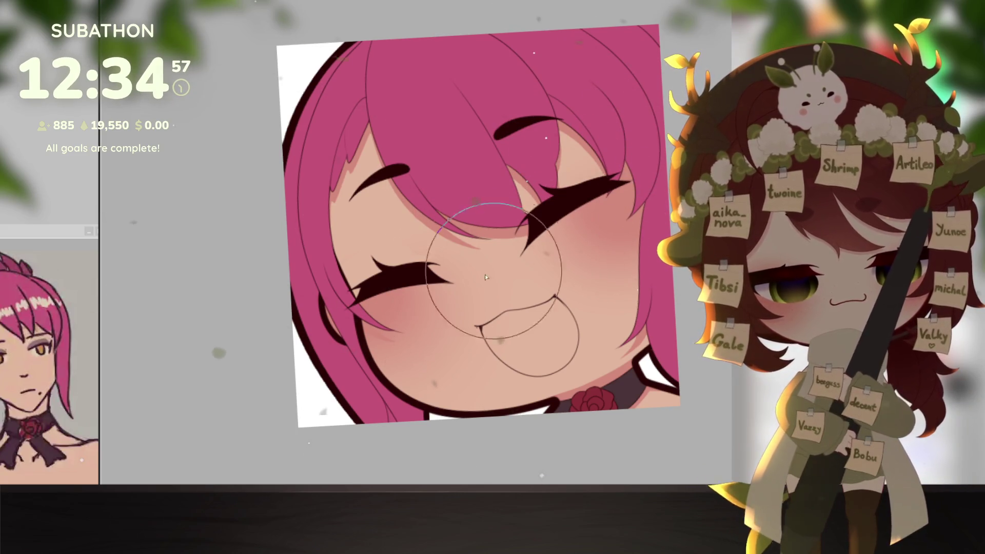
drag(348, 331, 650, 336)
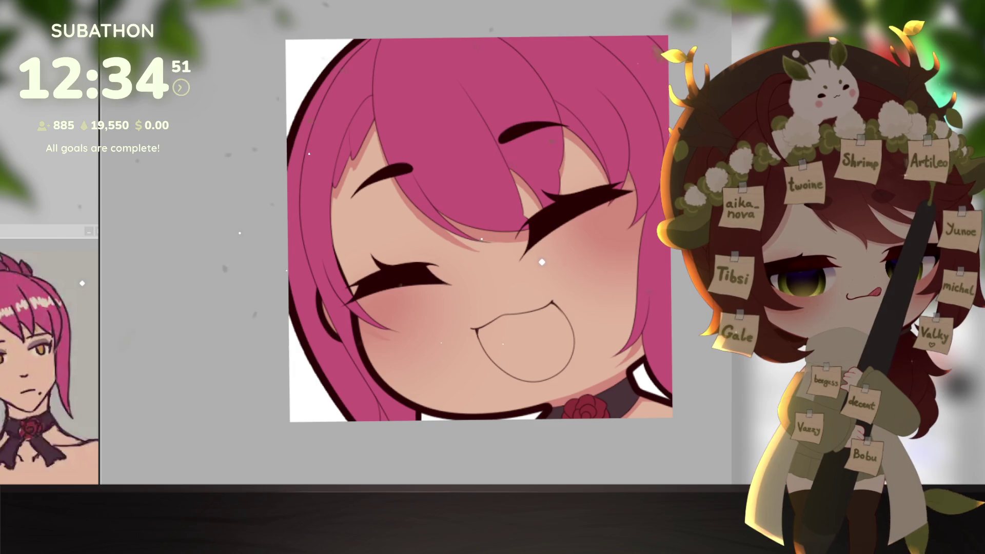
mouse_move(366, 297)
mouse_down()
mouse_move(346, 304)
mouse_move(390, 308)
mouse_up()
mouse_move(624, 199)
mouse_down()
mouse_move(613, 210)
mouse_move(640, 199)
mouse_up()
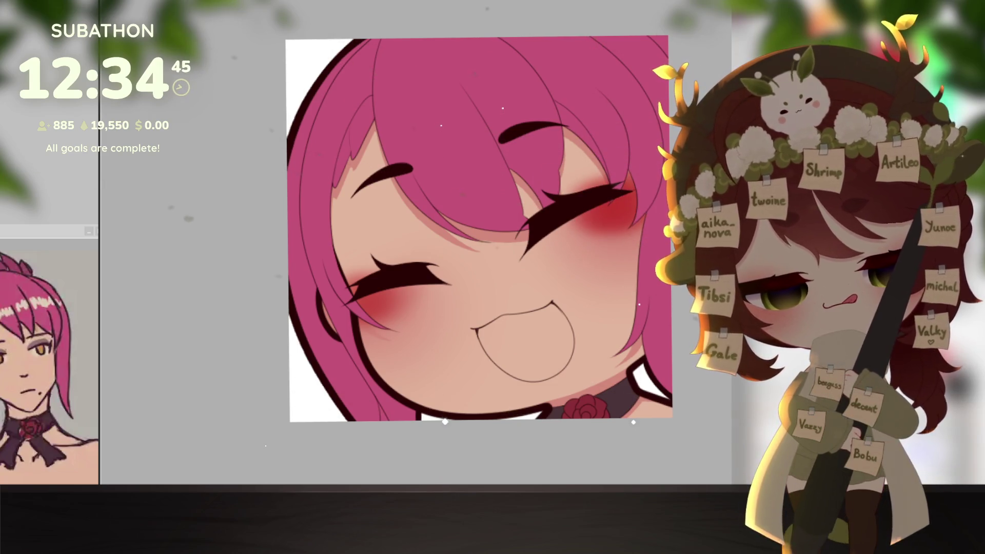
mouse_move(584, 234)
mouse_down()
mouse_move(576, 214)
mouse_move(569, 225)
mouse_up()
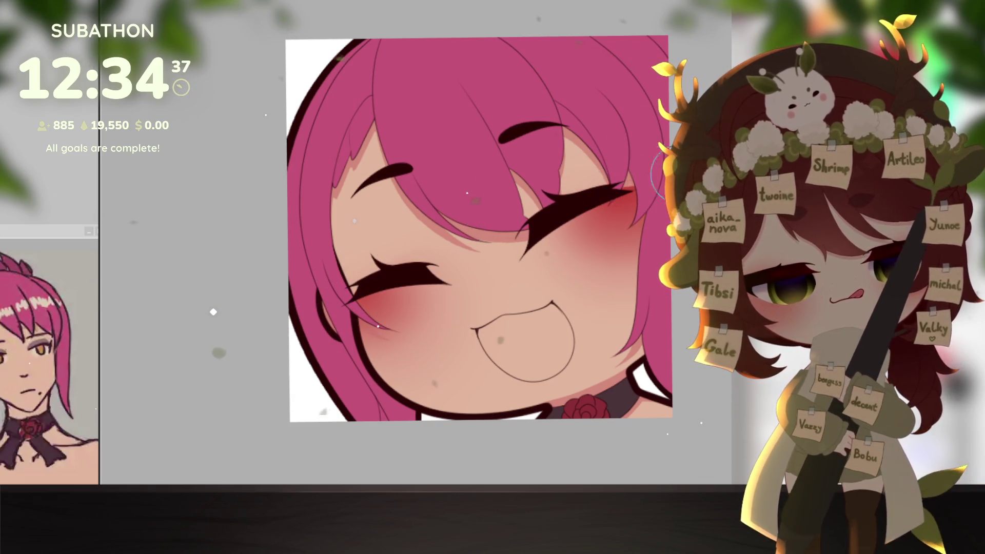
- Compare undo and redo states of the blush and keep the much lighter, softer version
key(bracketright)
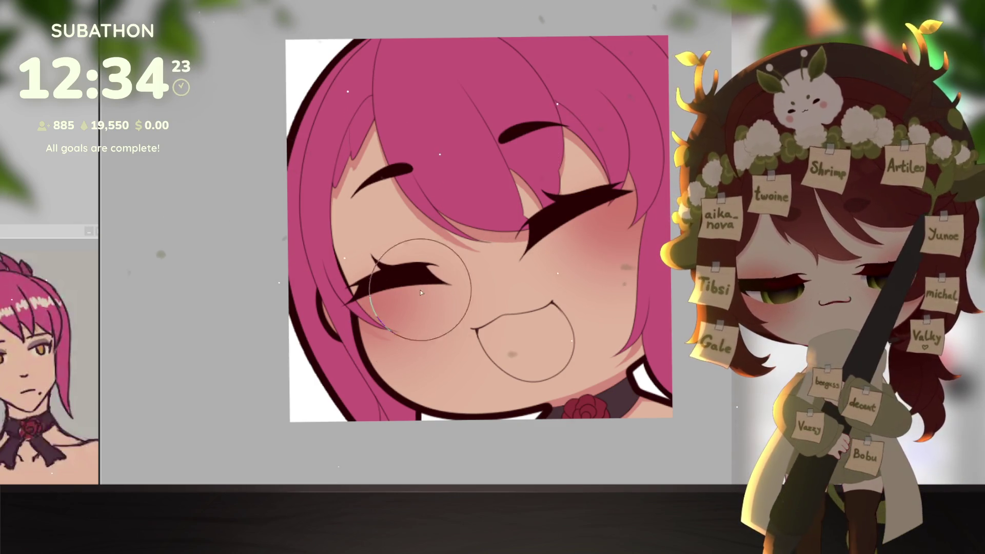
mouse_move(551, 392)
mouse_down()
mouse_move(534, 402)
mouse_move(575, 402)
mouse_up()
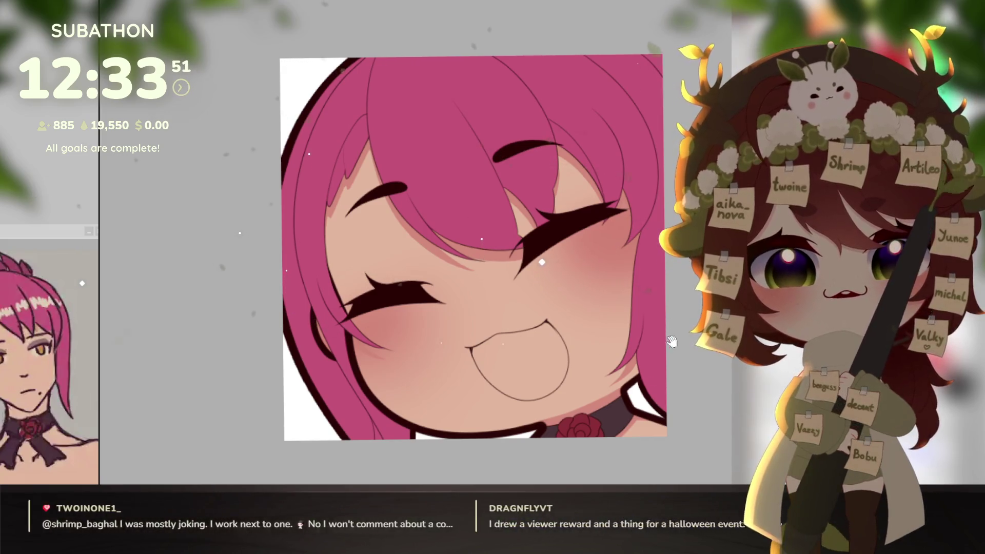
drag(683, 342, 696, 335)
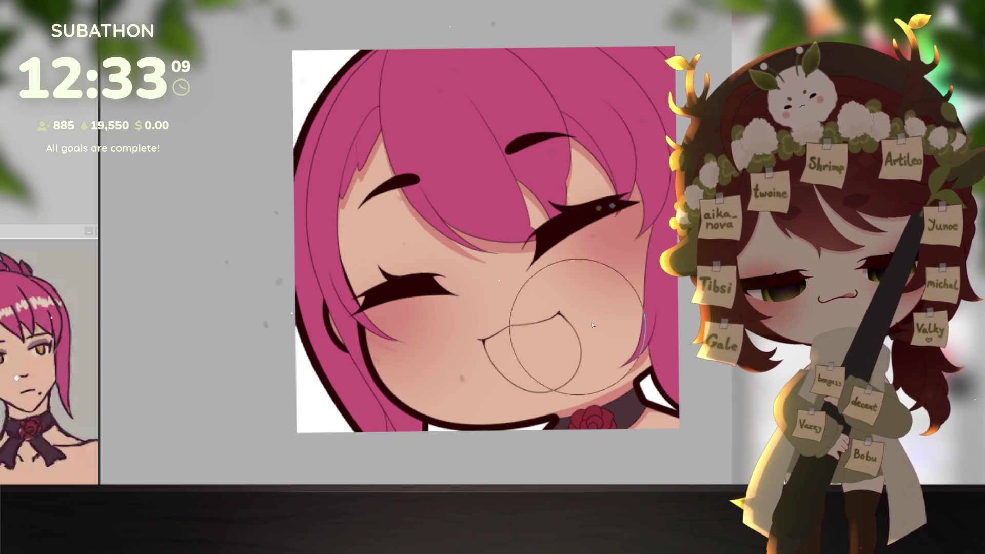
drag(626, 371, 631, 394)
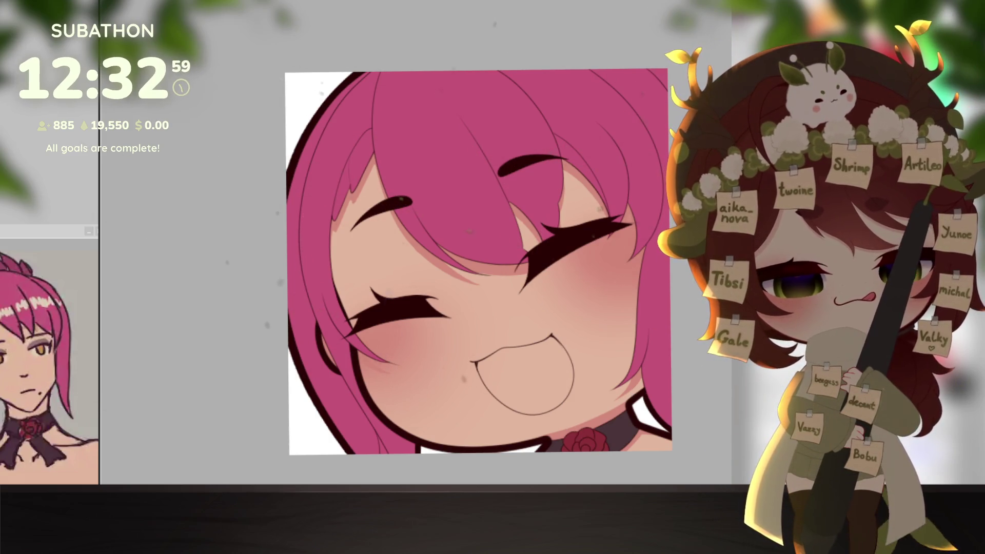
key(ctrl+z)
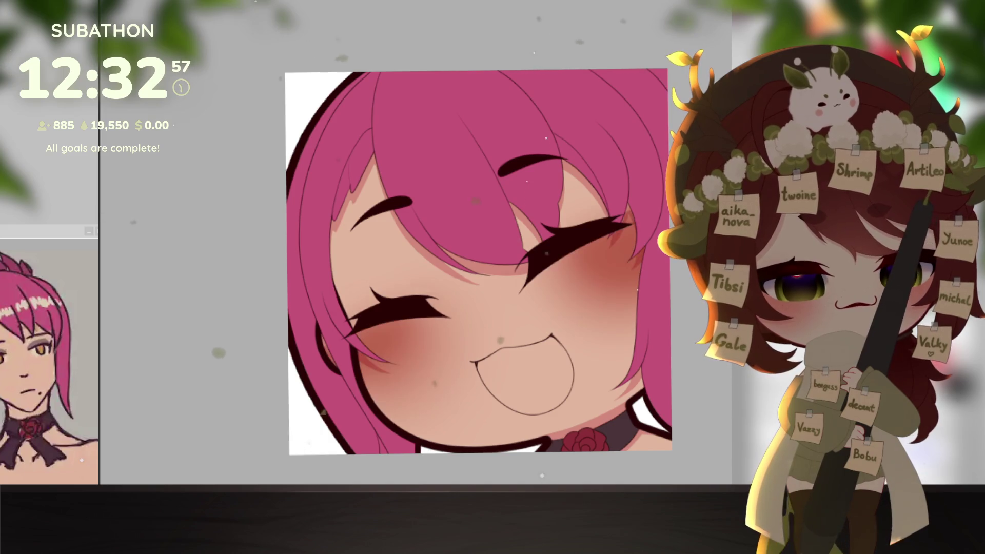
key(ctrl+y)
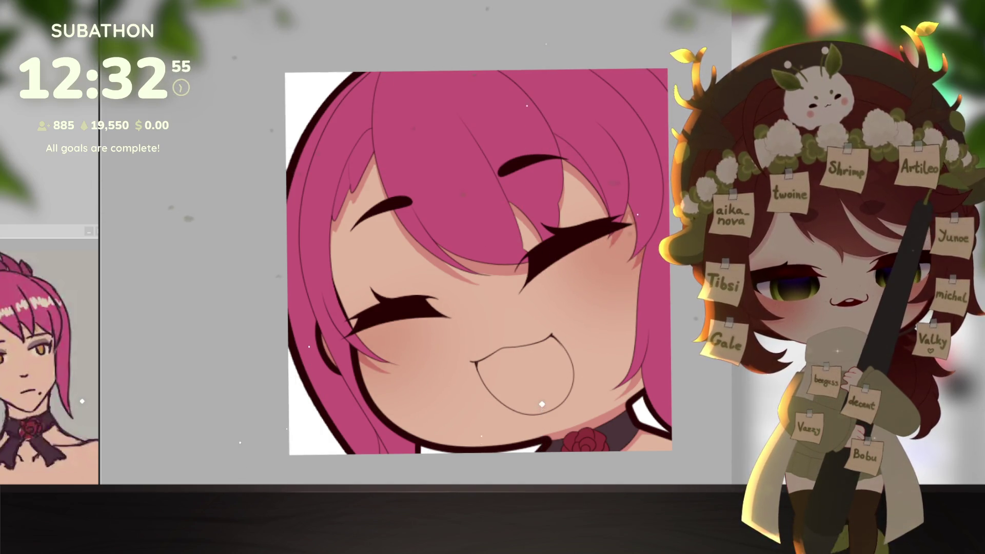
key(ctrl+z)
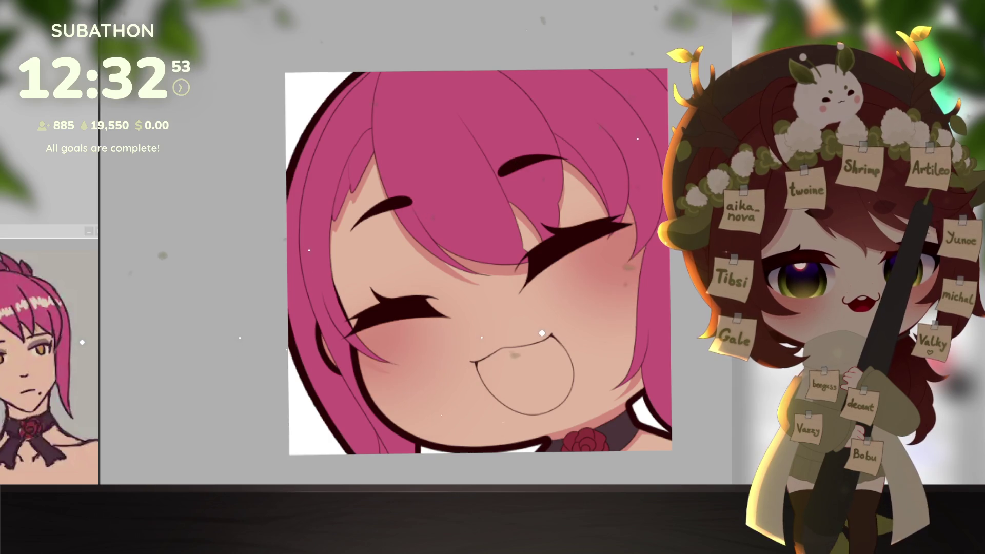
drag(629, 450, 623, 426)
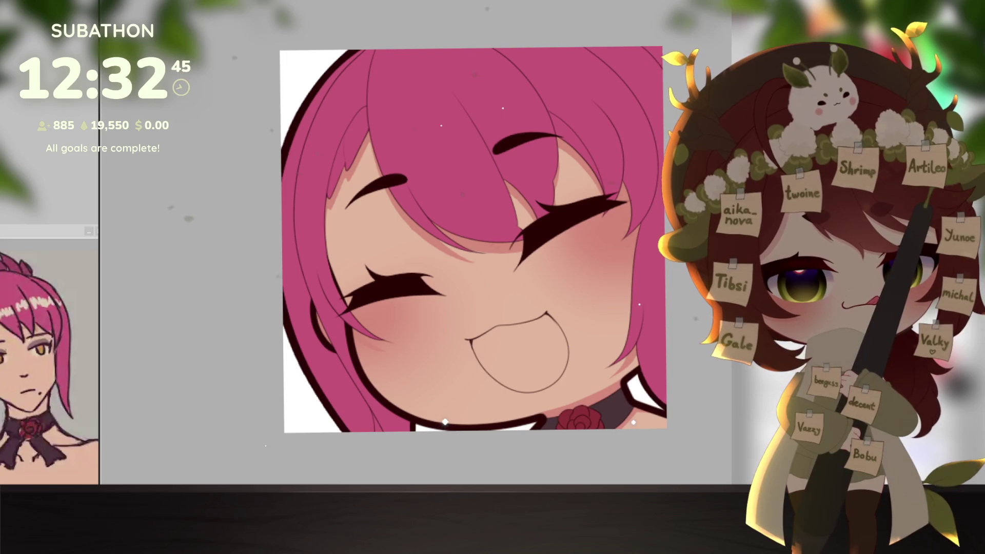
- Select the mouth interior and fill it with solid red, trying pink shades before settling on red
click(505, 169)
click(518, 354)
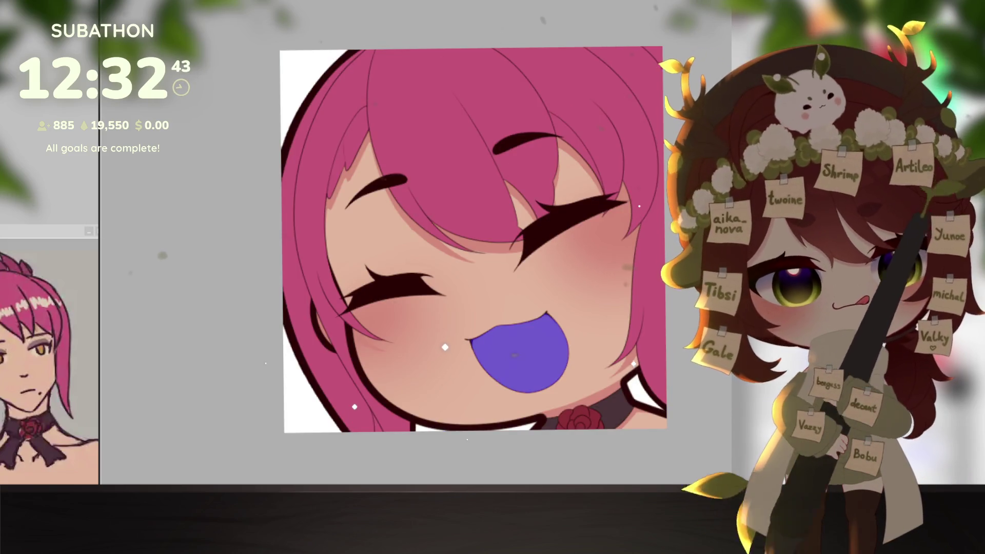
click(518, 354)
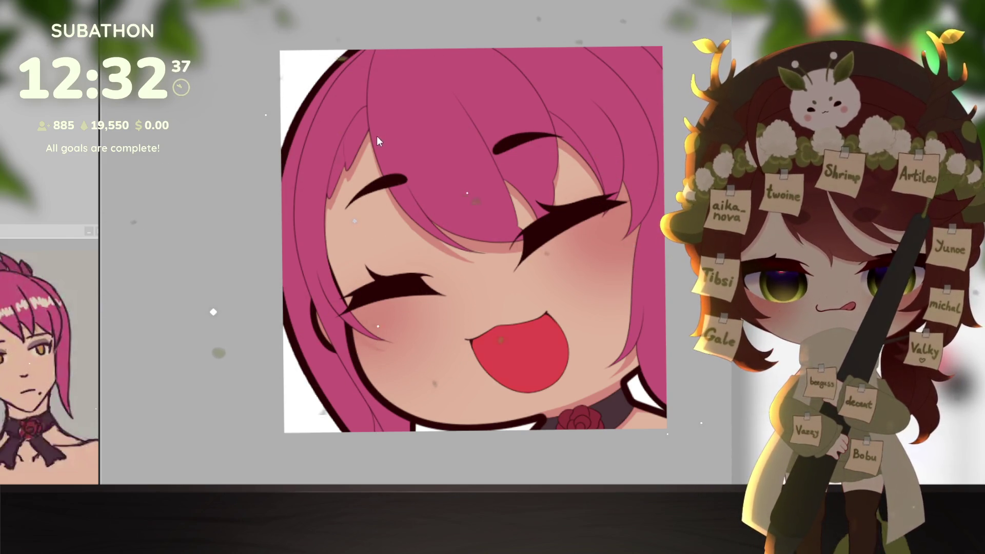
key(ctrl+z)
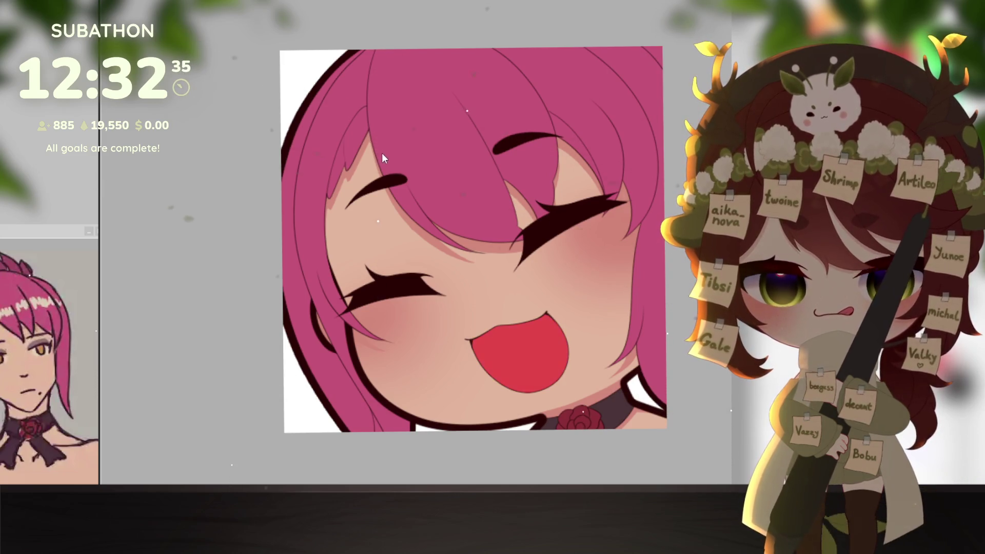
key(ctrl+y)
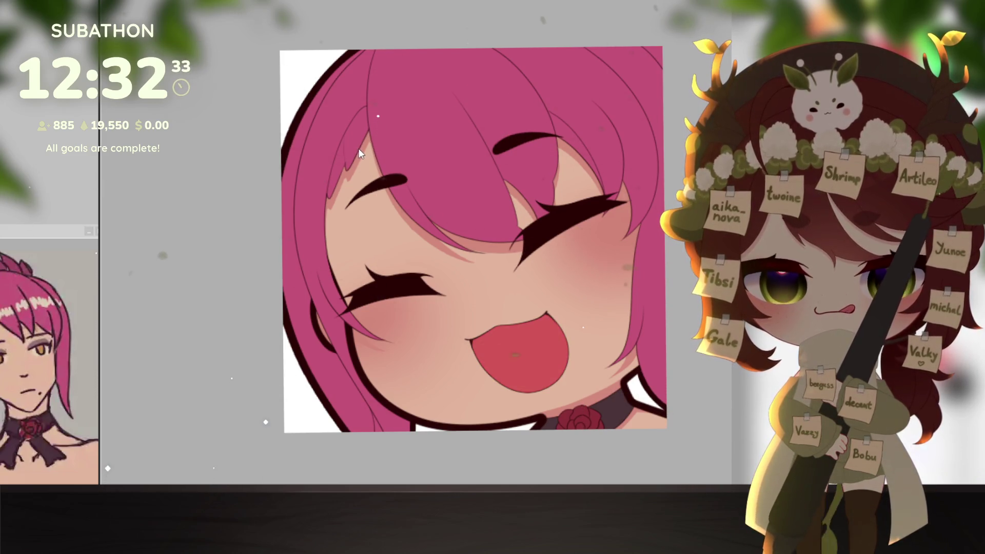
key(ctrl+y)
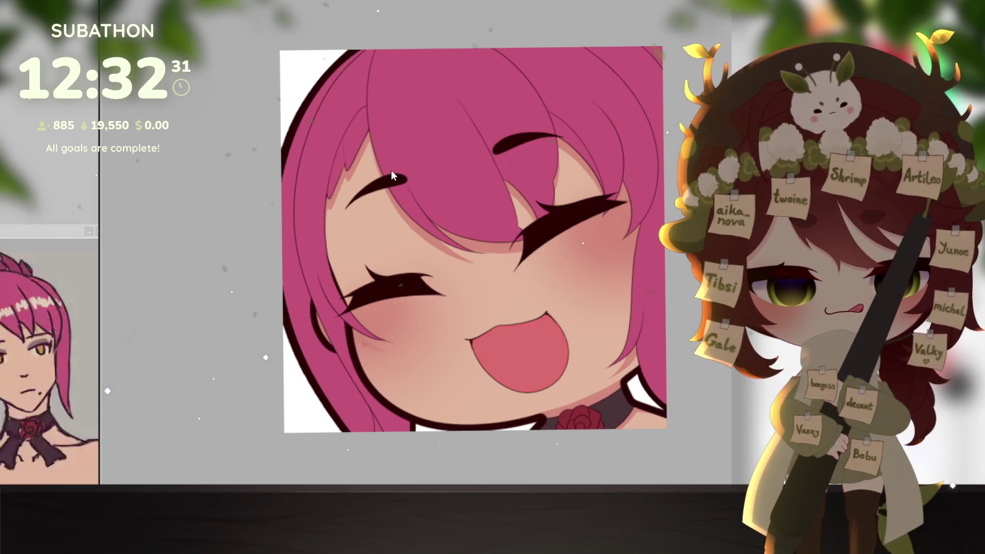
key(ctrl+z)
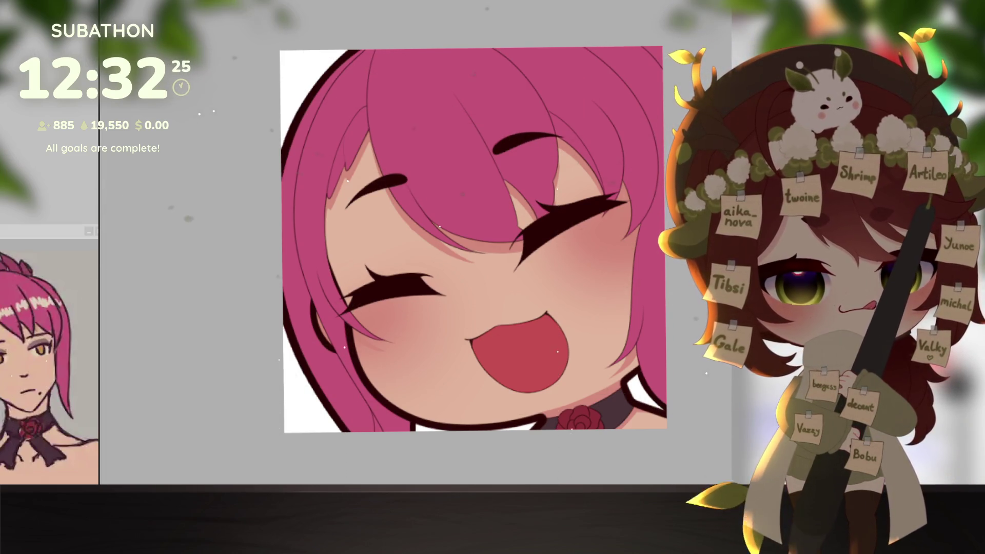
- Paint a lighter coral tongue into the lower right of the mouth, redoing the stroke once
drag(532, 392, 537, 379)
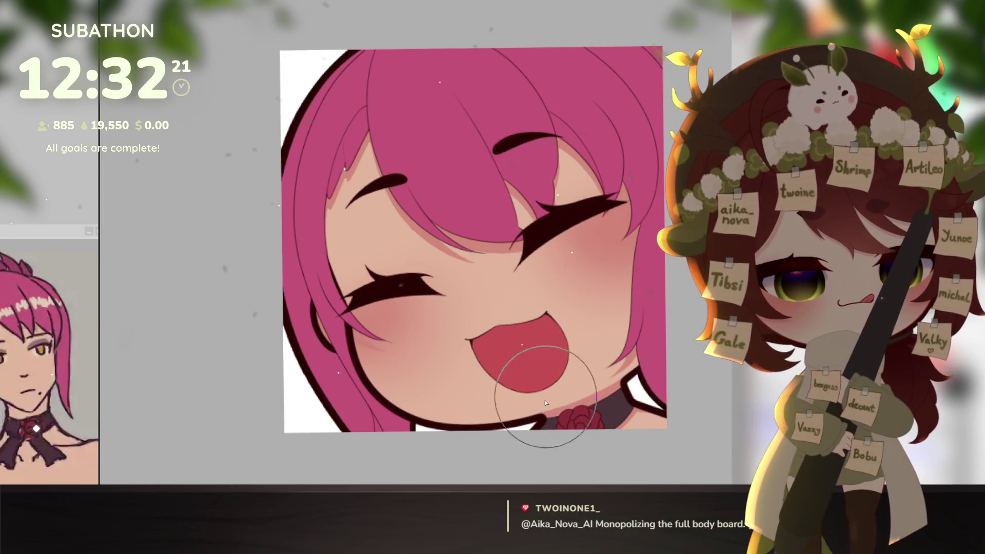
key(ctrl+z)
drag(530, 398, 575, 392)
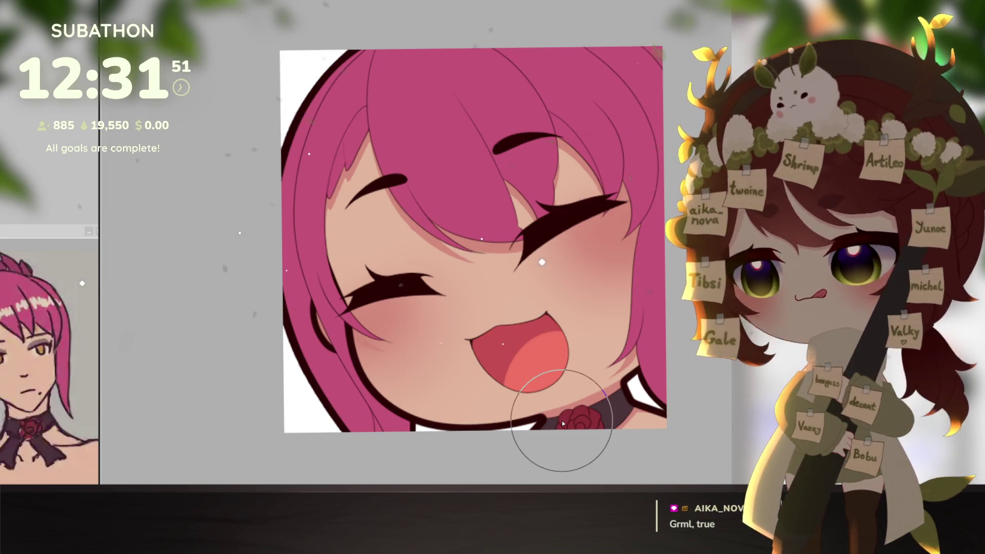
key(v)
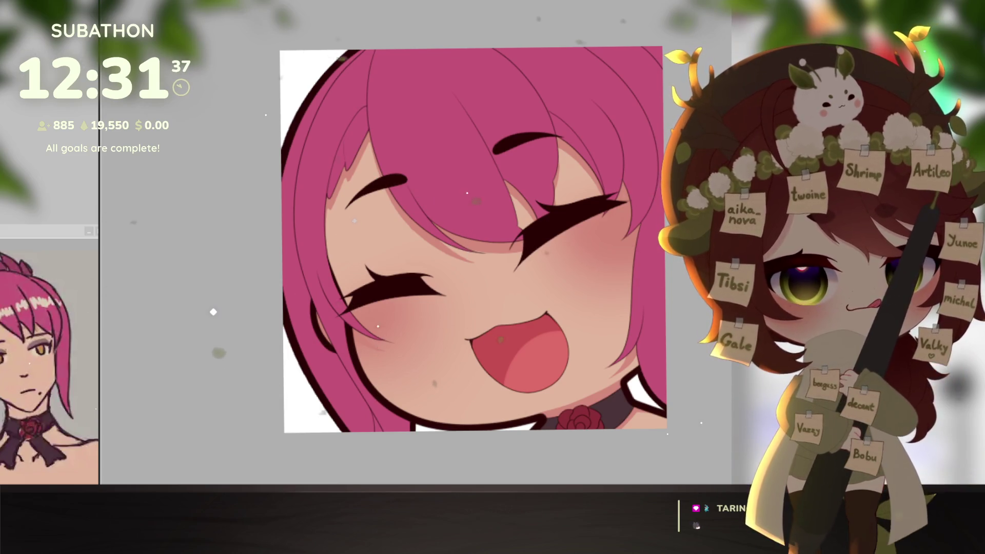
scroll(598, 302, up, 5)
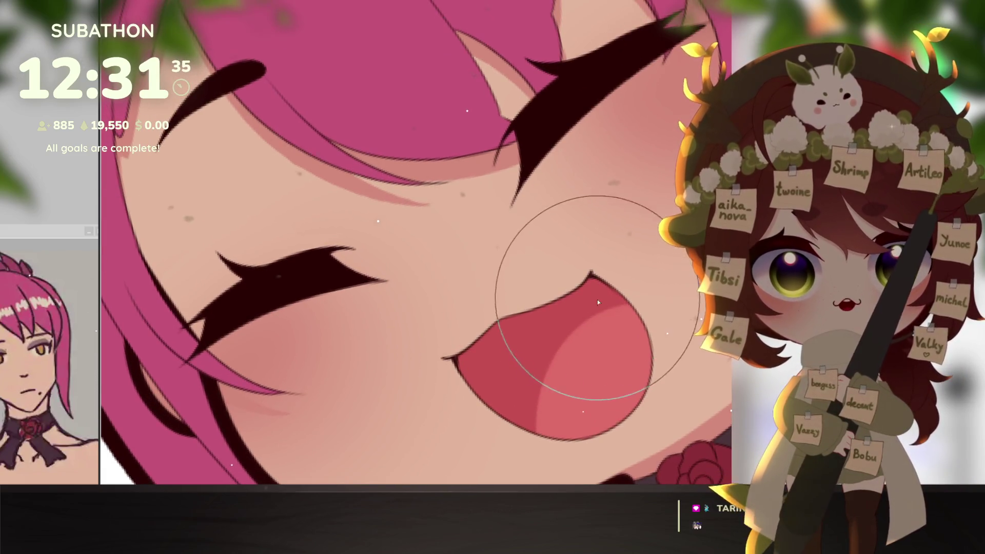
key(bracketleft)
key(bracketleft)
key(bracketleft)
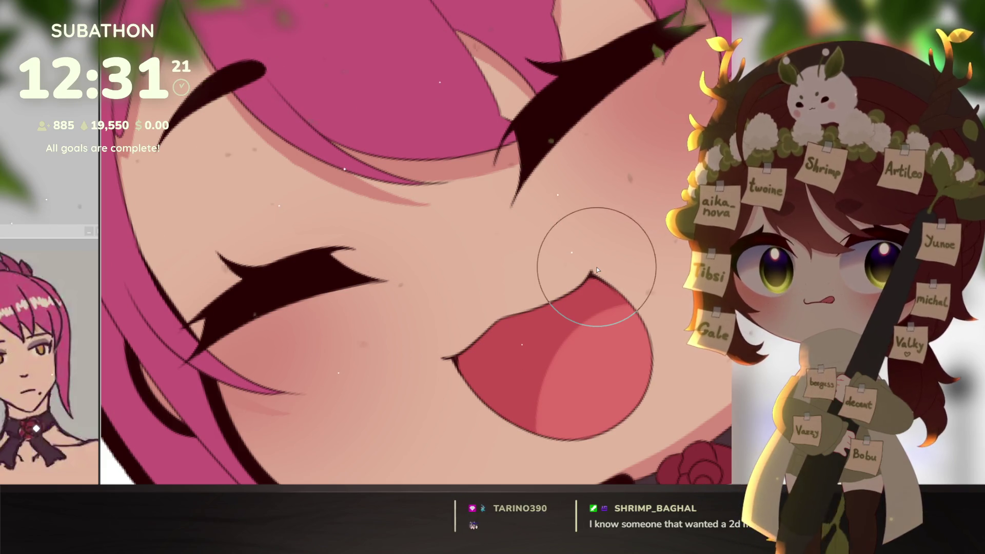
key(bracketleft)
key(bracketleft)
key(bracketleft)
drag(488, 325, 534, 314)
scroll(620, 345, down, 2)
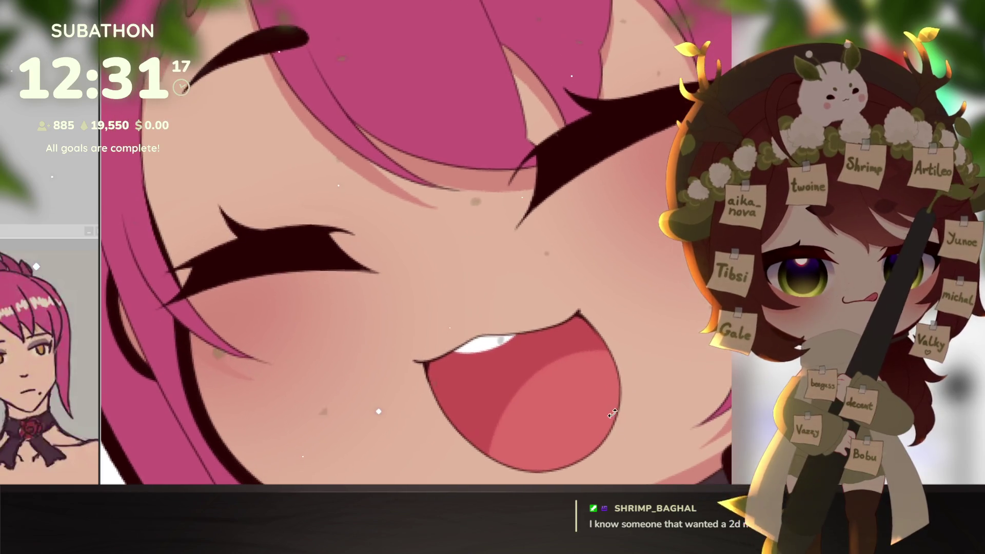
scroll(590, 380, down, 3)
scroll(583, 392, up, 3)
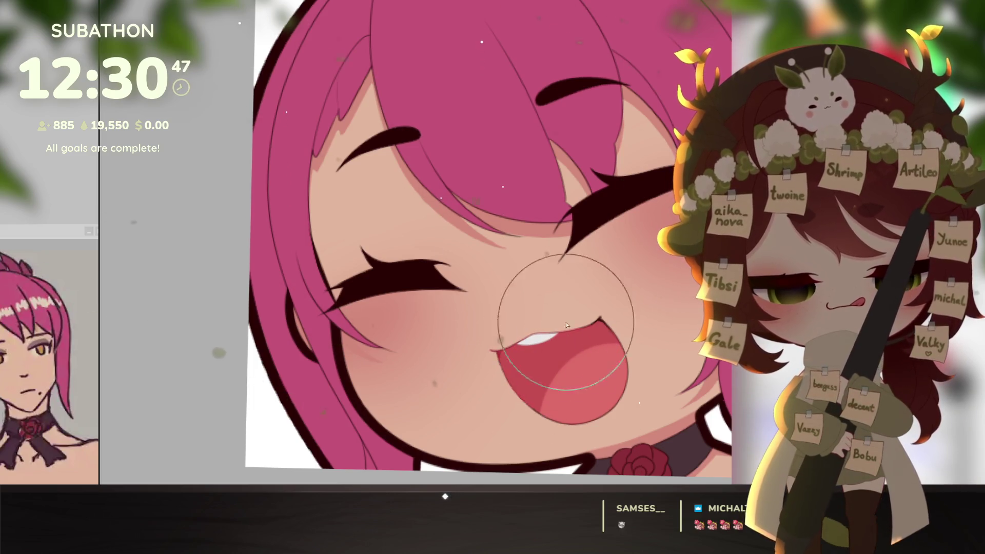
scroll(671, 377, down, 5)
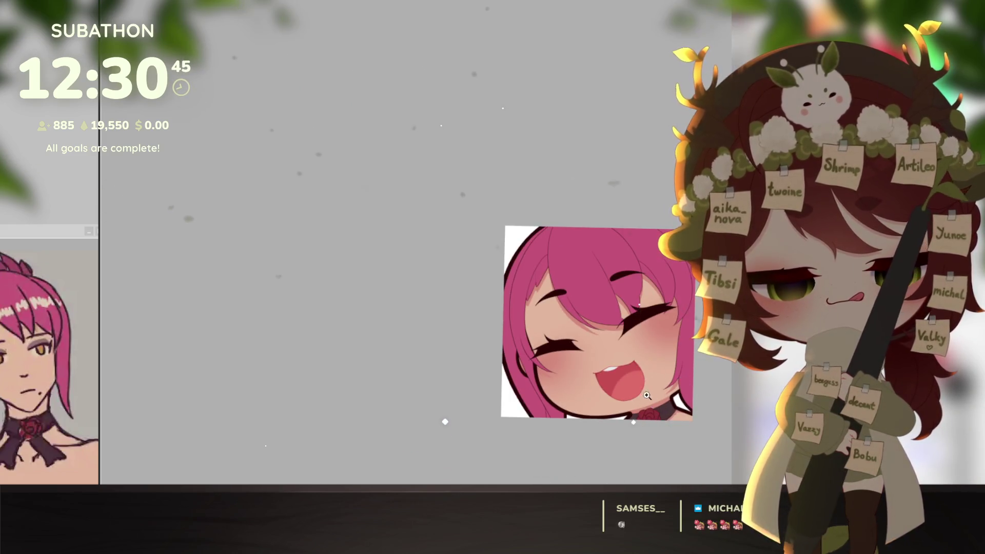
scroll(642, 431, up, 3)
drag(643, 431, 627, 431)
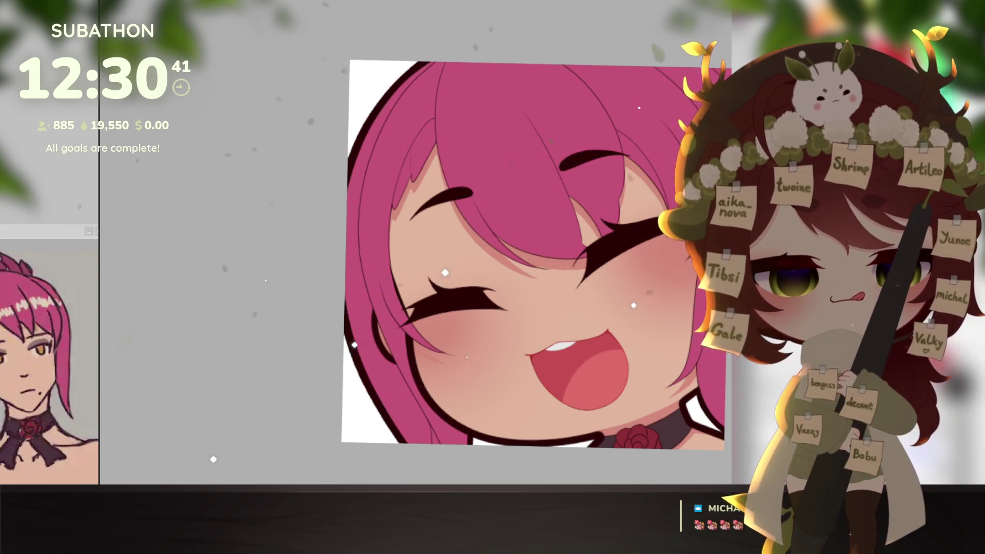
click(554, 268)
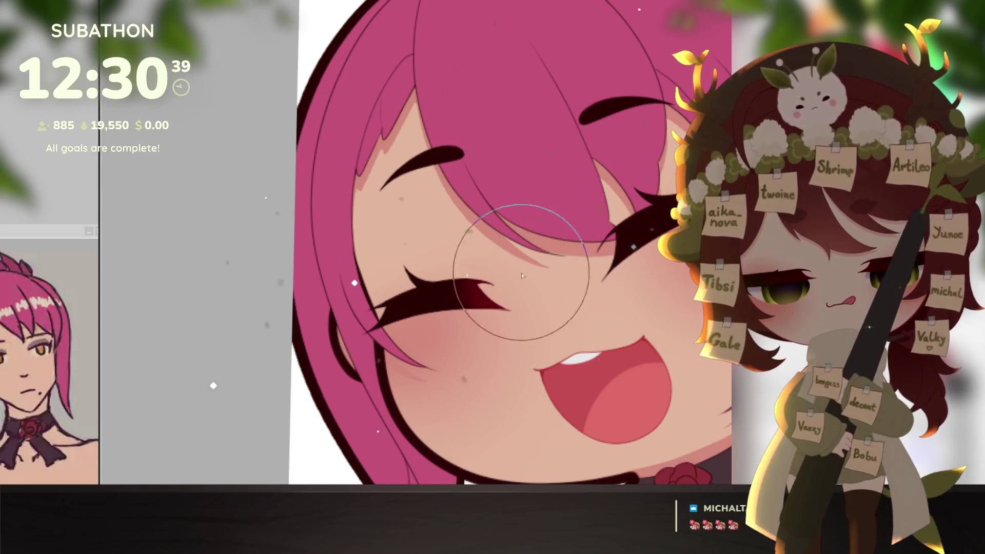
- Pan the view to recentre on the eyes and mouth
scroll(544, 316, right, 2)
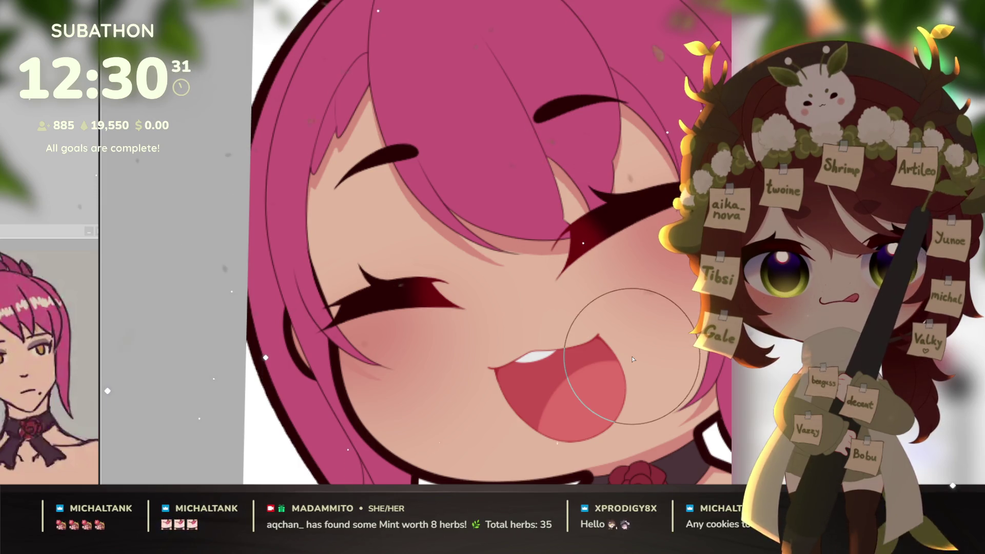
drag(637, 388, 613, 372)
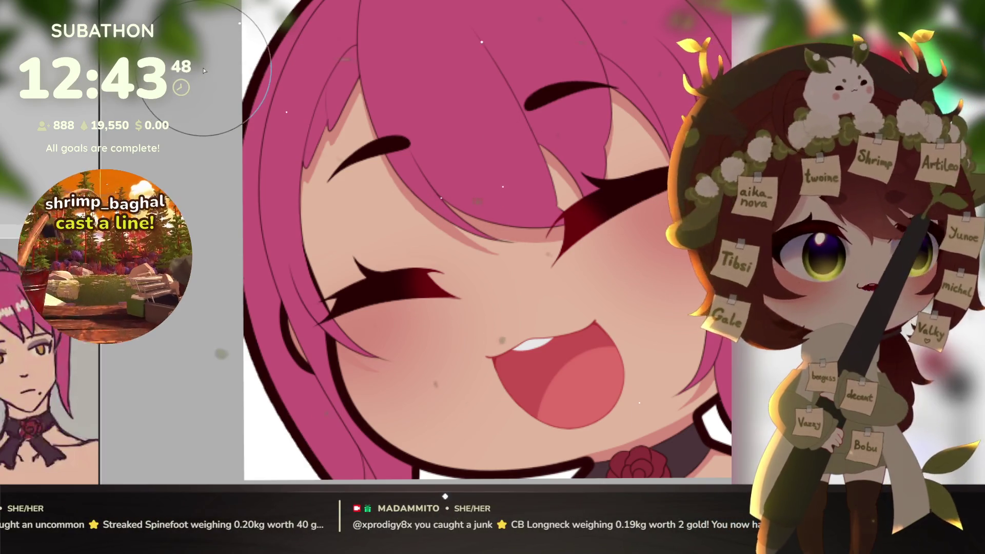
drag(519, 333, 525, 363)
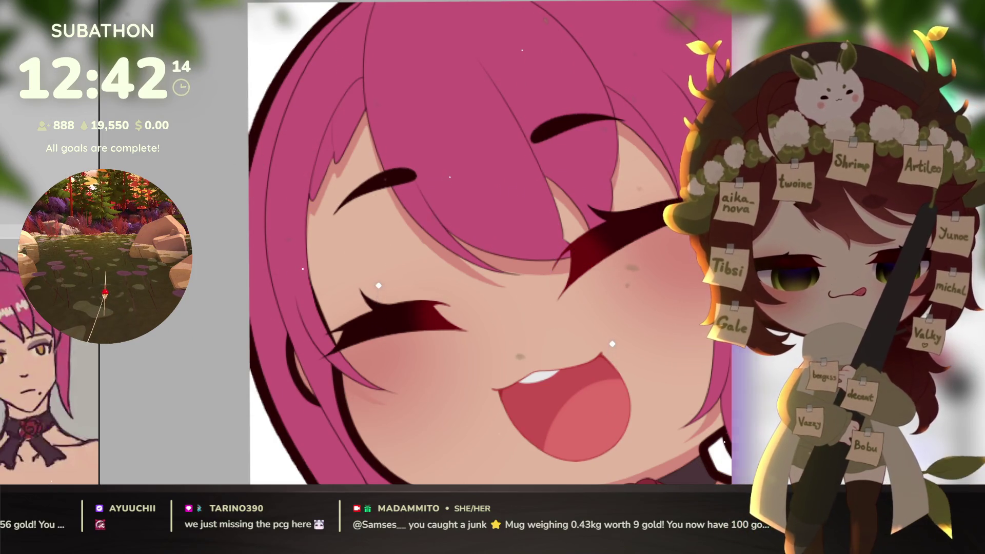
- Shrink the brush for fine eyelash shading
key(bracketleft)
key(bracketleft)
key(bracketleft)
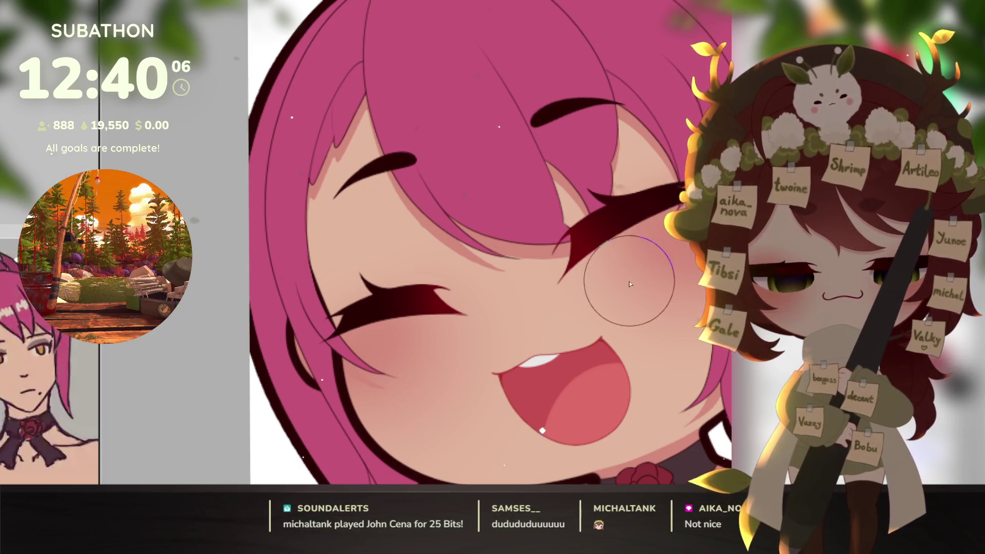
- Shift the face slightly left and tilt the canvas a few degrees for easier lash strokes
drag(636, 388, 626, 386)
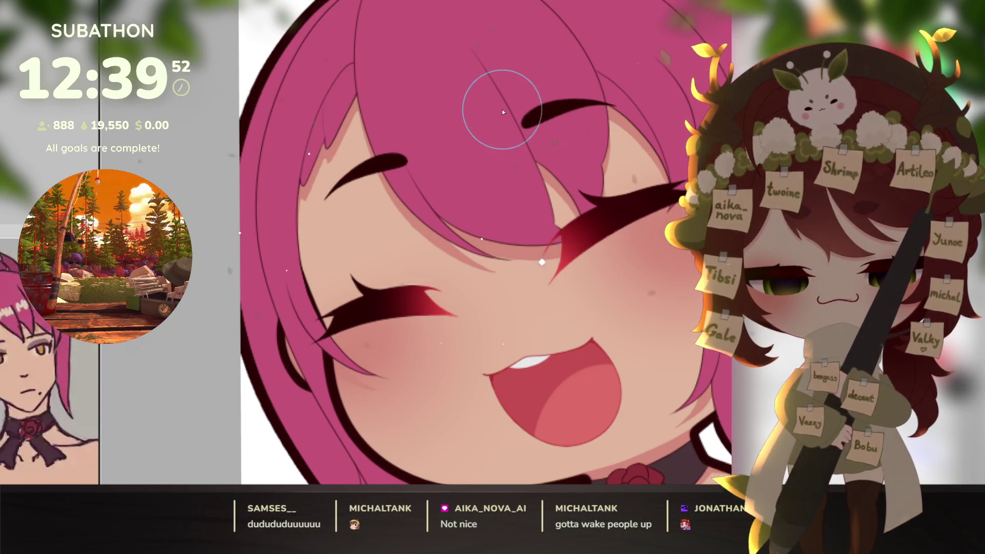
mouse_move(633, 358)
mouse_down()
mouse_move(625, 365)
mouse_move(654, 395)
mouse_move(656, 424)
mouse_up()
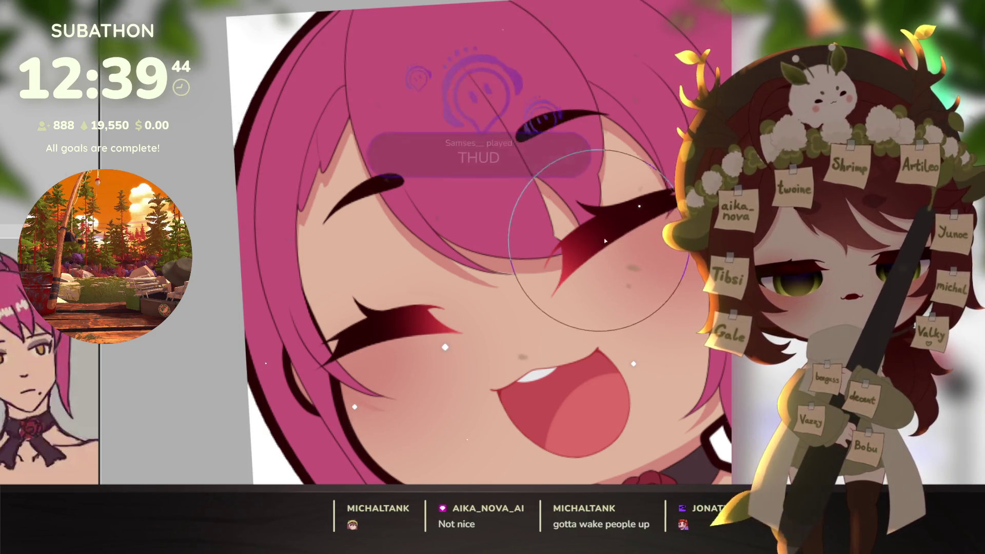
- Refine the right eyelashes' dark-to-red shading with a much smaller brush, then rotate the view upright
key(bracketleft)
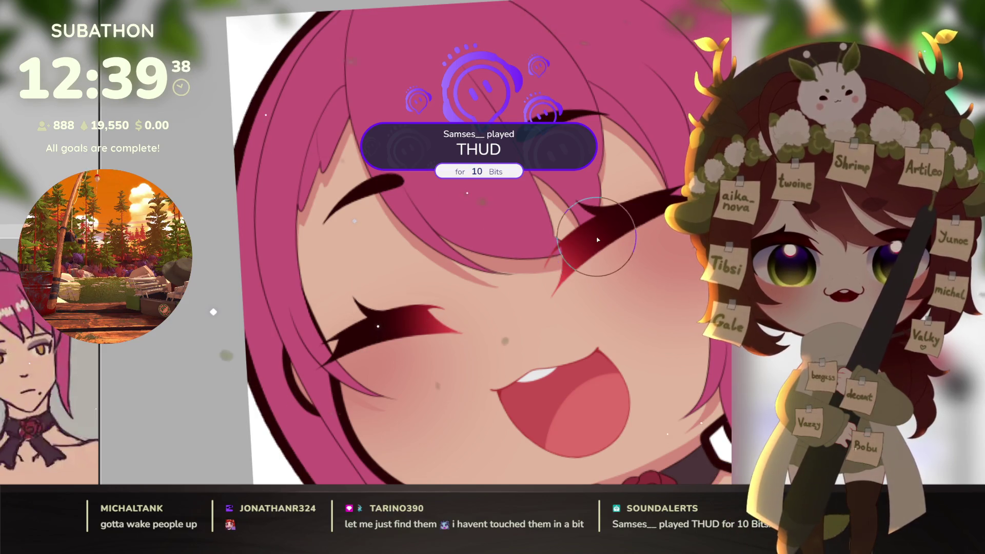
scroll(615, 251, up, 2)
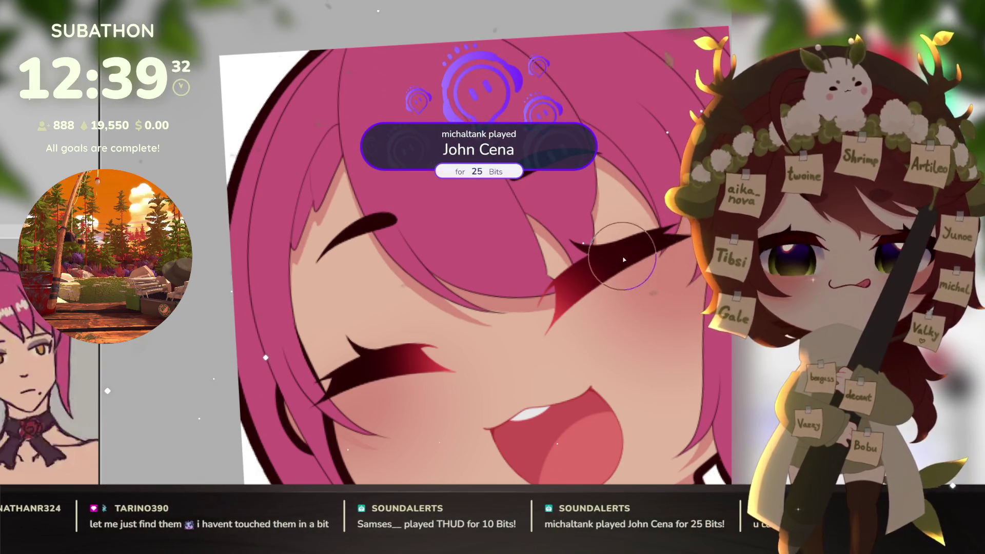
key(bracketleft)
key(bracketleft)
key(bracketleft)
key(bracketleft)
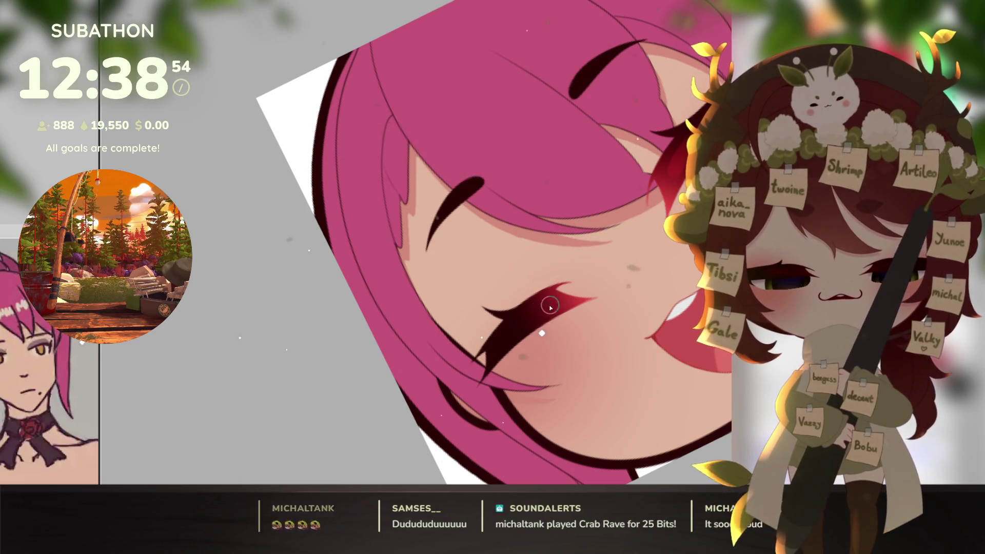
mouse_move(579, 318)
mouse_down()
mouse_move(503, 398)
mouse_move(521, 396)
mouse_up()
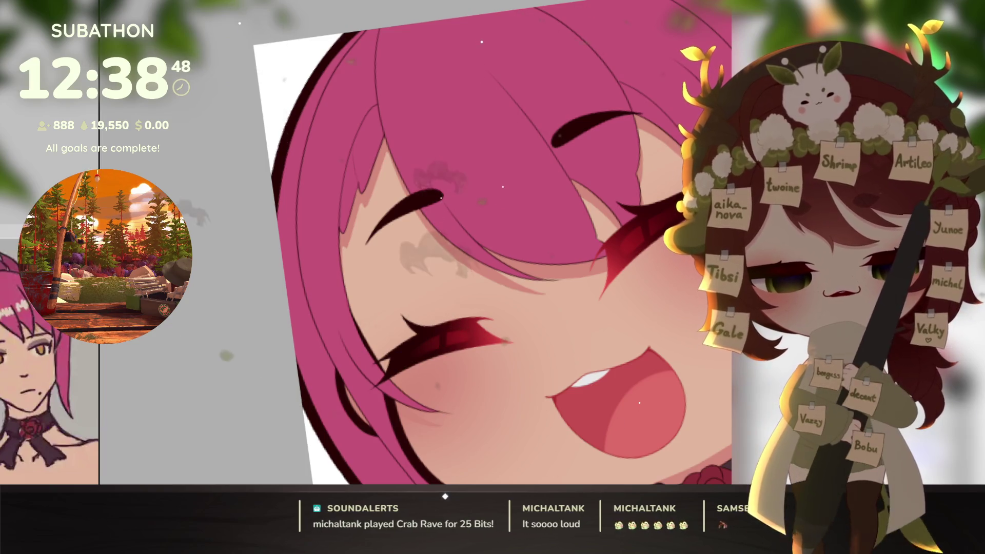
scroll(654, 305, down, 5)
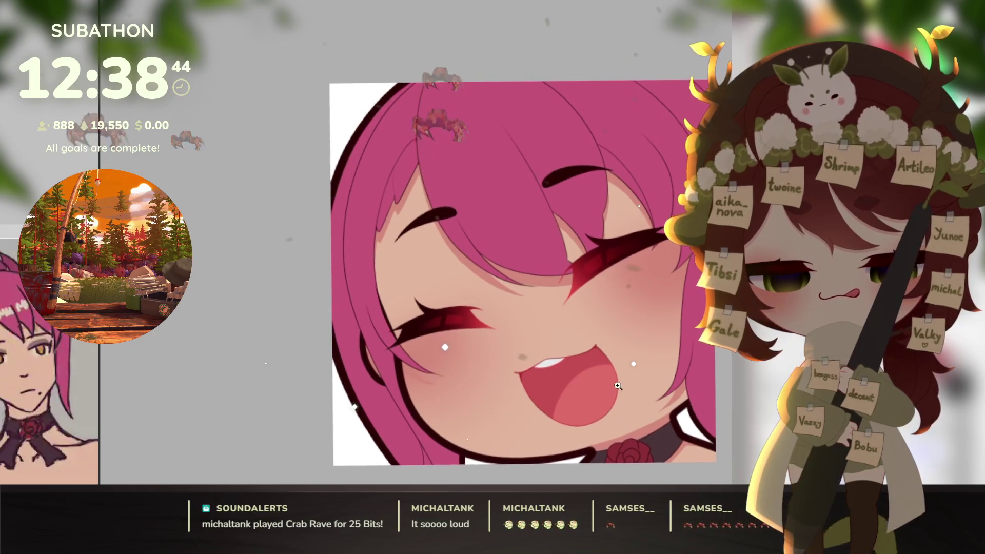
scroll(611, 388, up, 2)
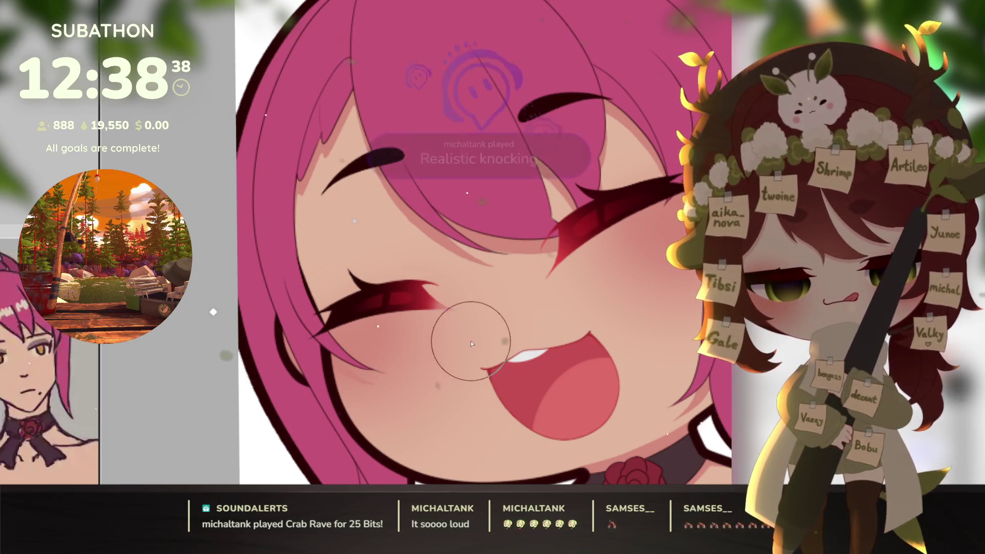
key(bracketleft)
key(bracketleft)
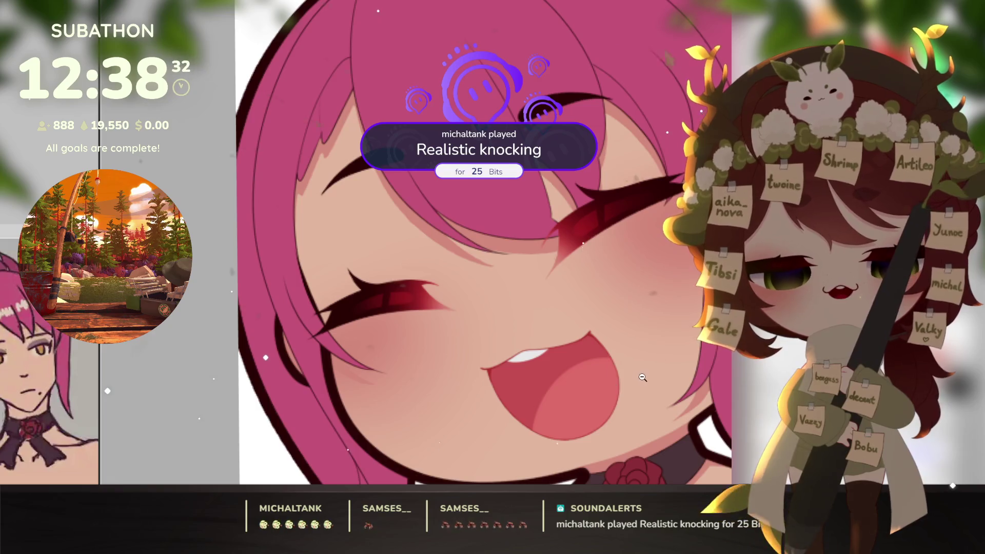
scroll(636, 367, down, 5)
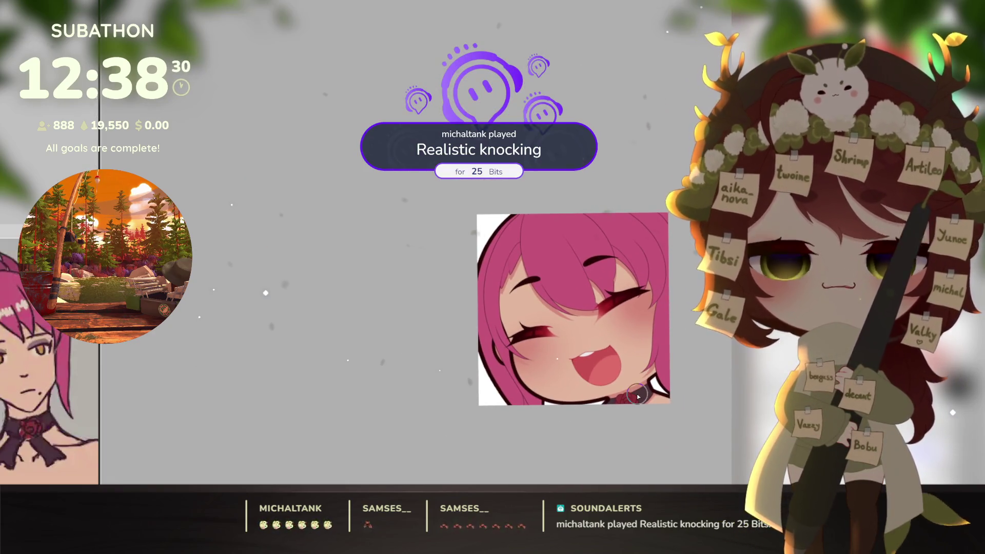
- Zoom in and out on the emote to inspect the hair and right-eye shading
scroll(639, 367, up, 2)
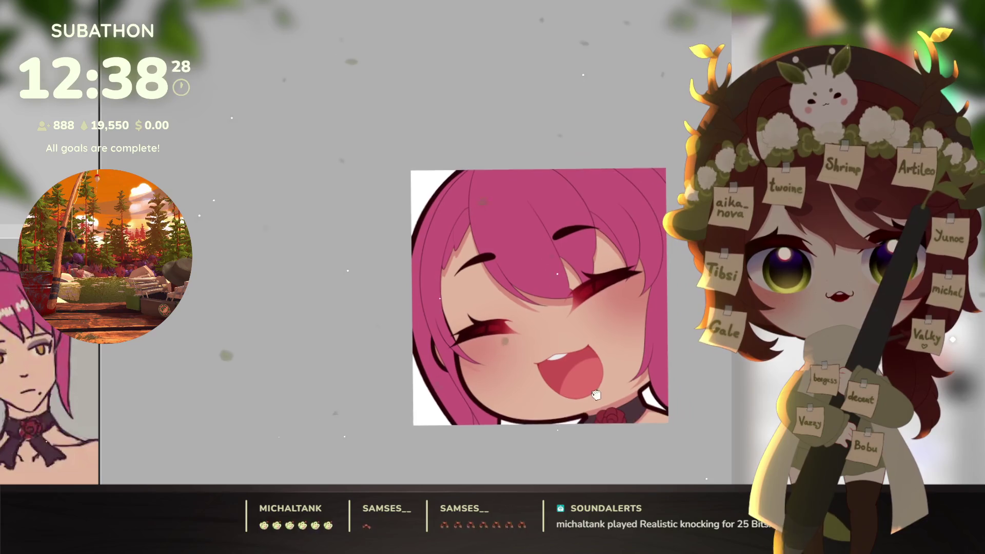
scroll(640, 367, down, 1)
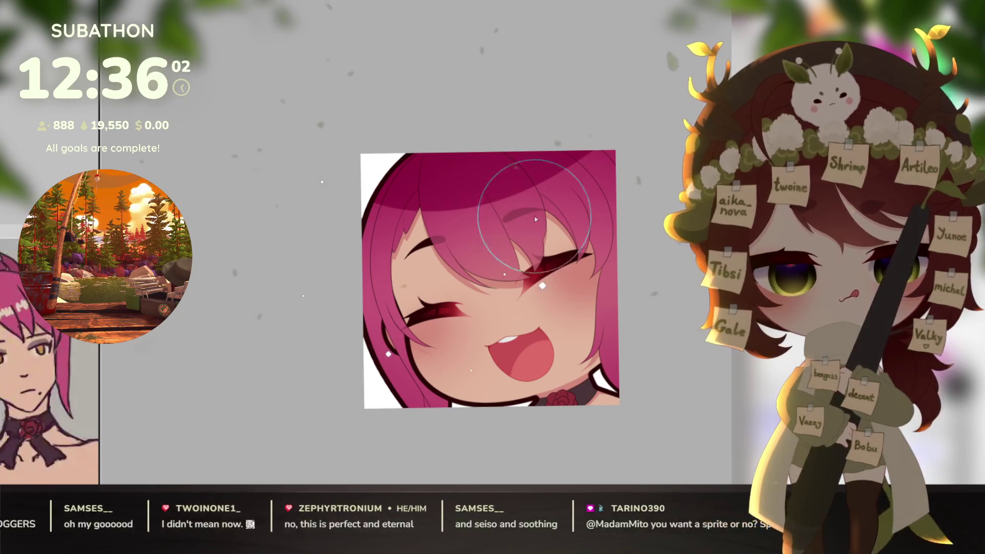
scroll(403, 272, up, 5)
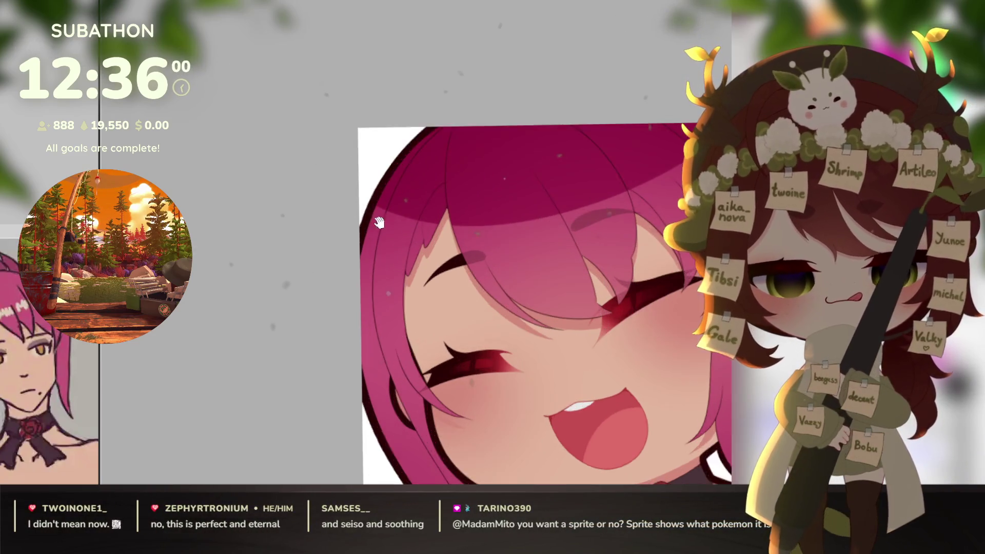
- Lighten a hair strand near the face's left edge with pink, then zoom in on the mouth with a smaller brush
drag(403, 272, 436, 308)
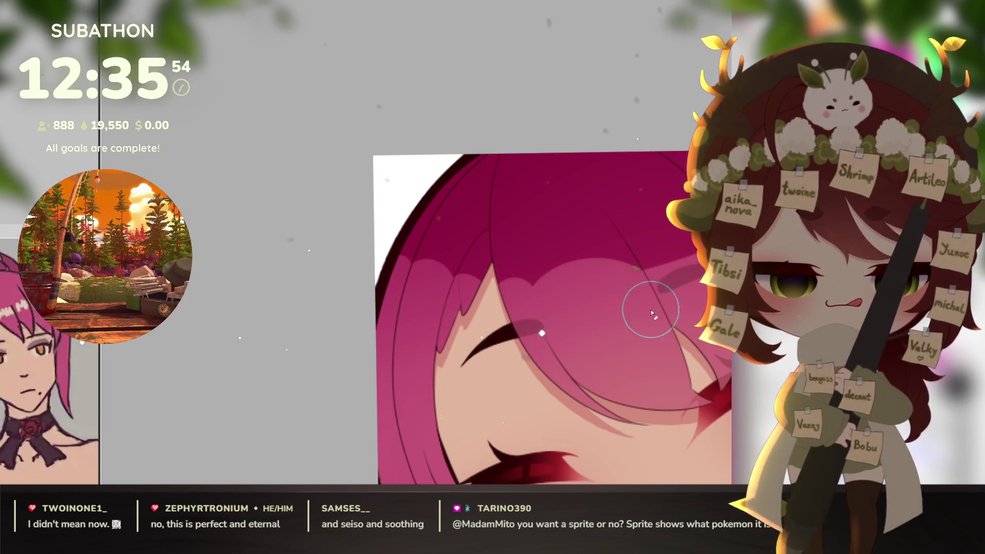
drag(652, 280, 552, 303)
drag(642, 298, 590, 315)
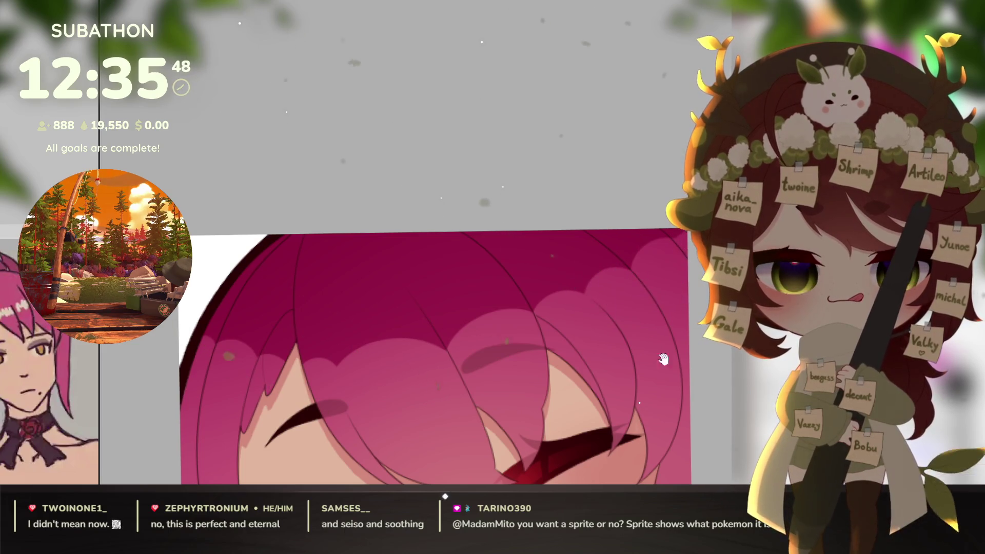
drag(697, 276, 709, 205)
drag(390, 401, 359, 362)
key(bracketleft)
key(bracketleft)
key(bracketleft)
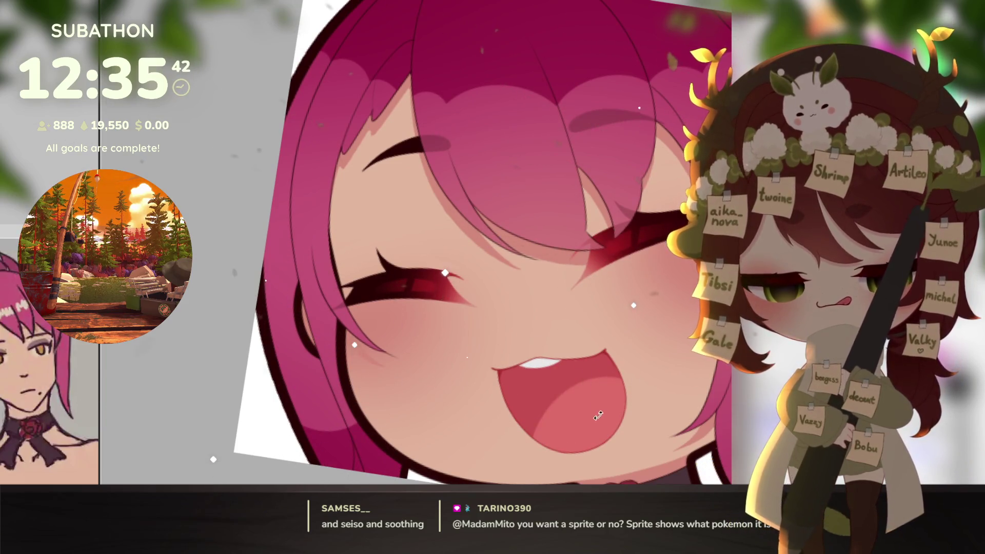
key(4)
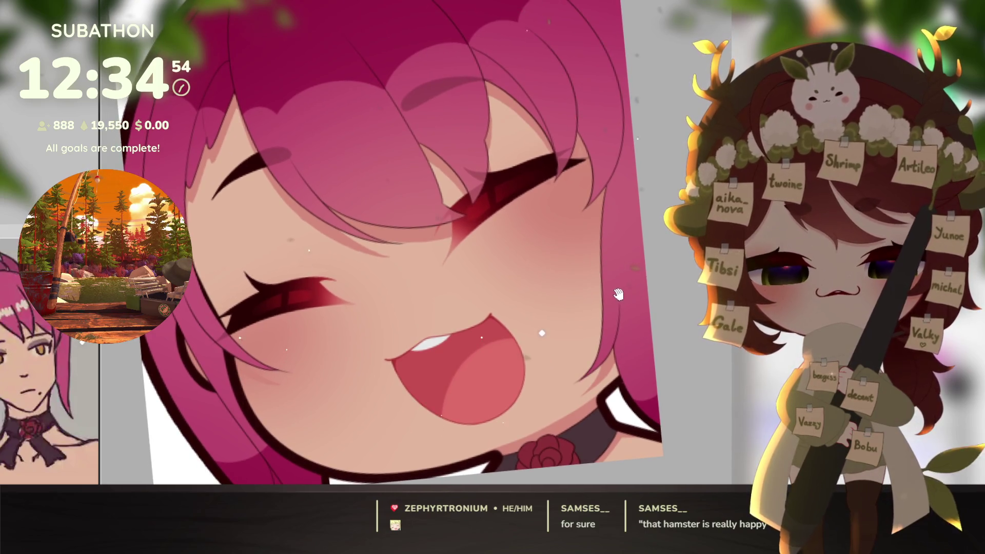
click(418, 363)
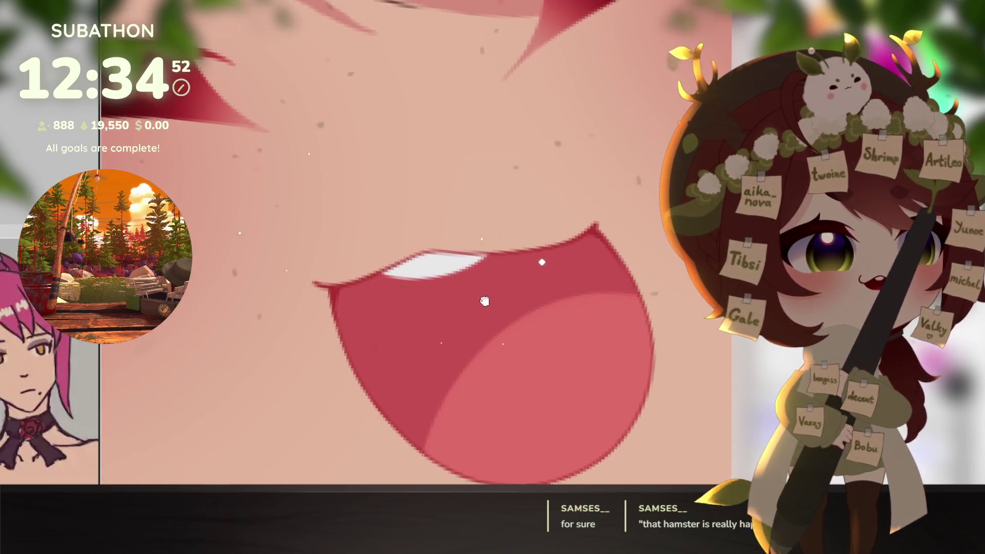
alt+click(600, 382)
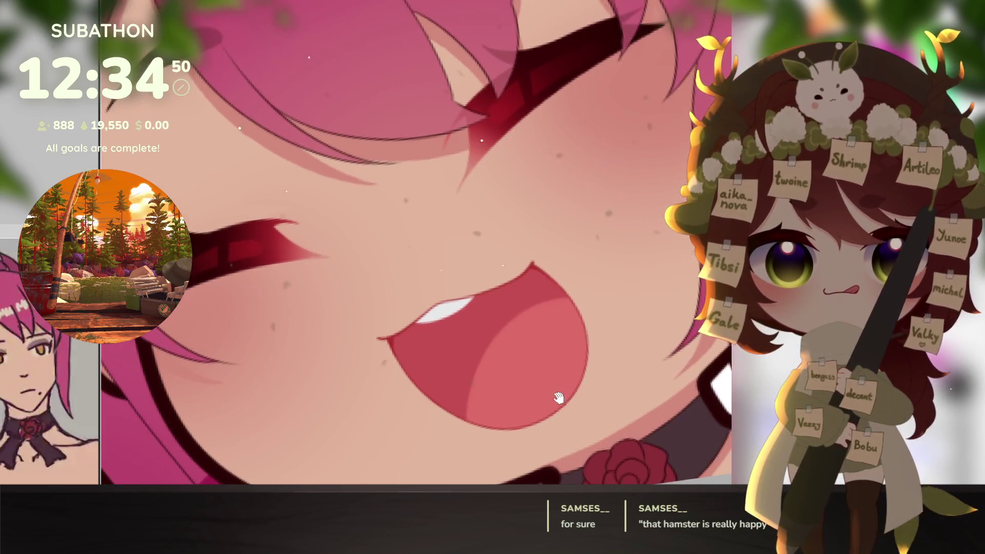
alt+click(600, 382)
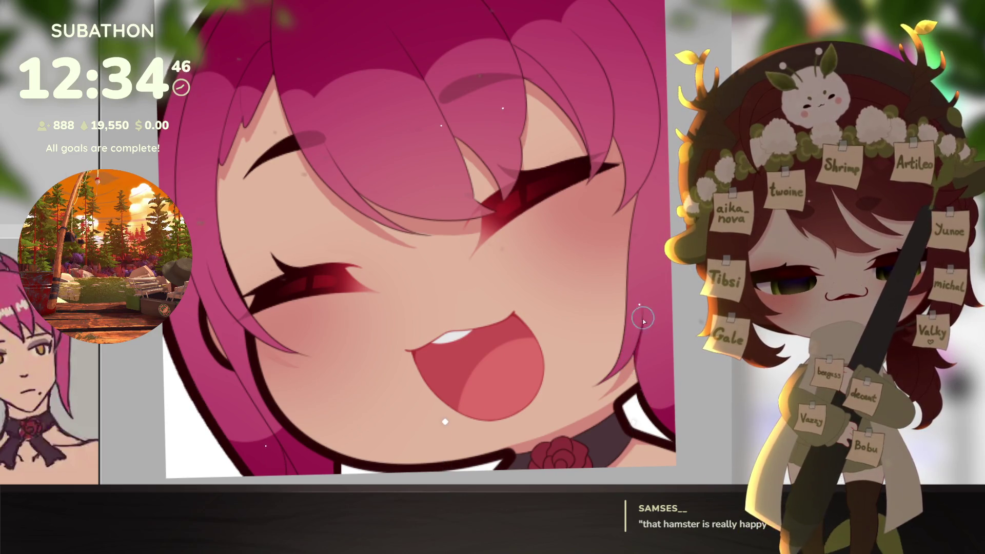
scroll(636, 361, up, 3)
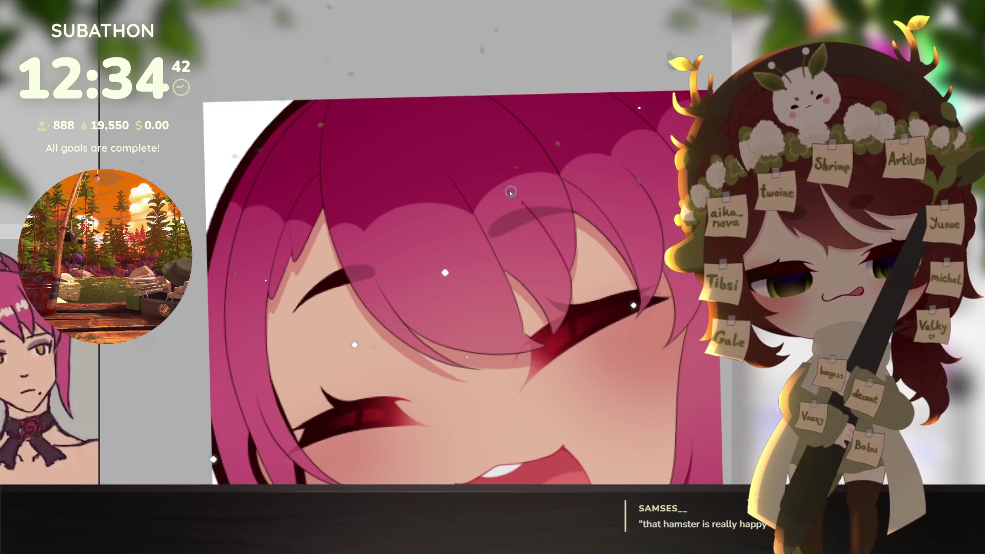
drag(401, 225, 447, 184)
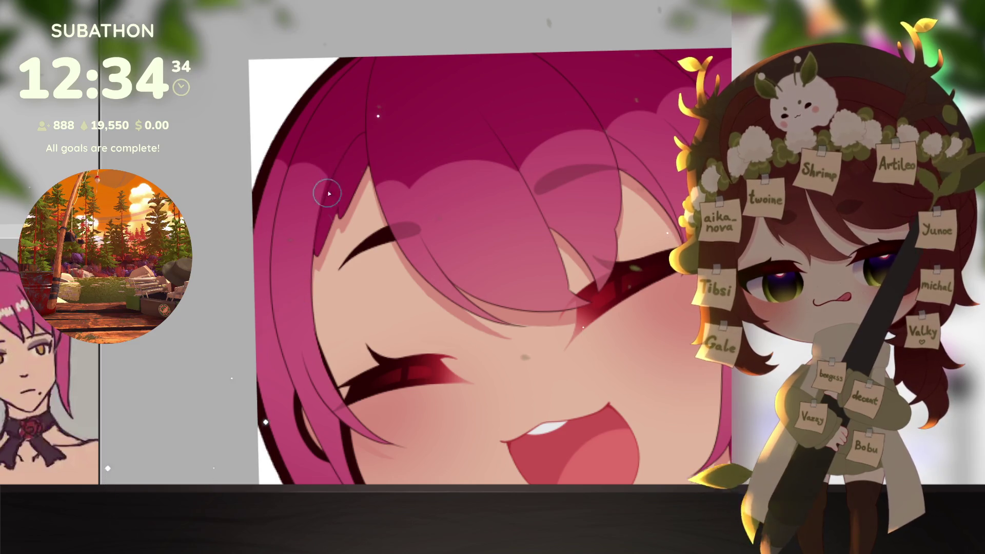
mouse_move(446, 415)
mouse_down()
mouse_move(456, 355)
mouse_move(500, 359)
mouse_up()
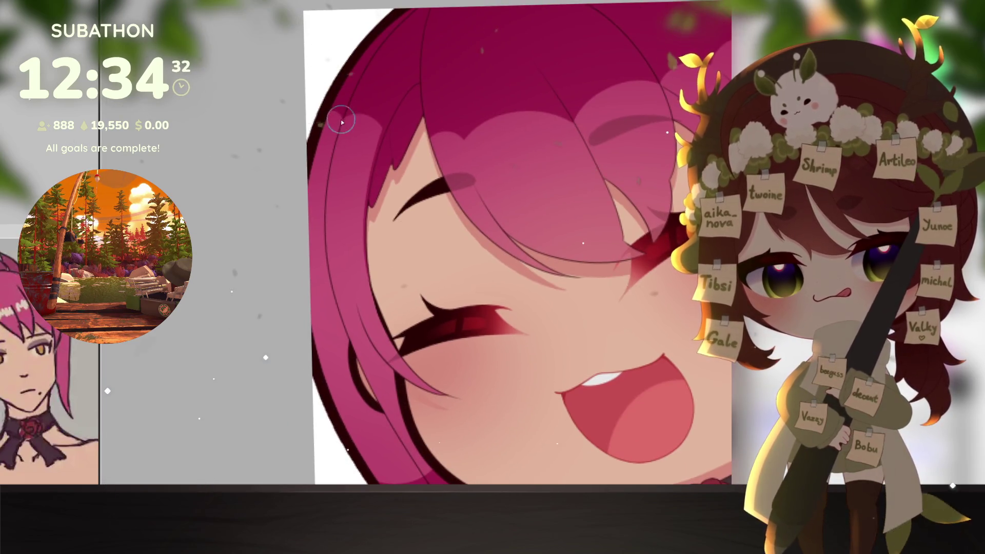
scroll(334, 190, down, 3)
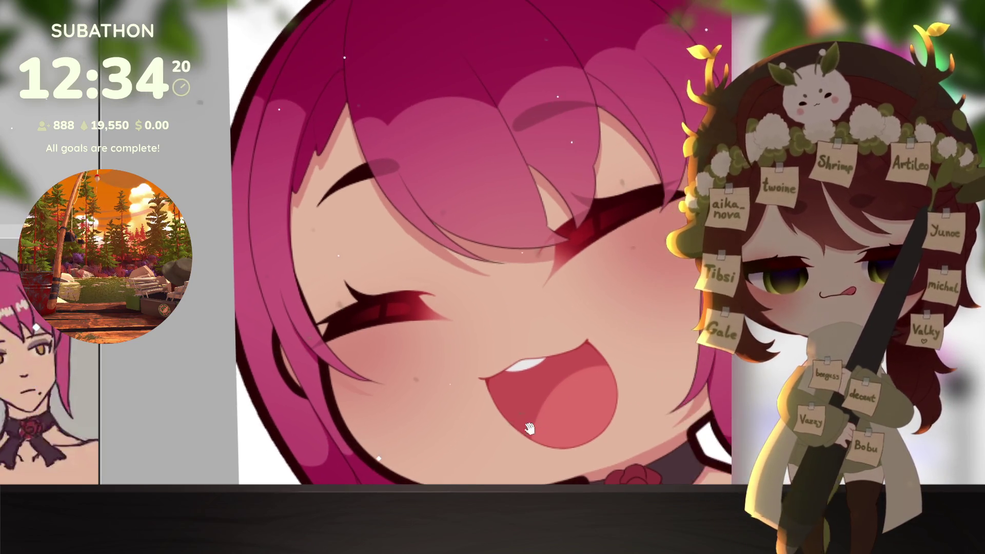
drag(567, 298, 499, 311)
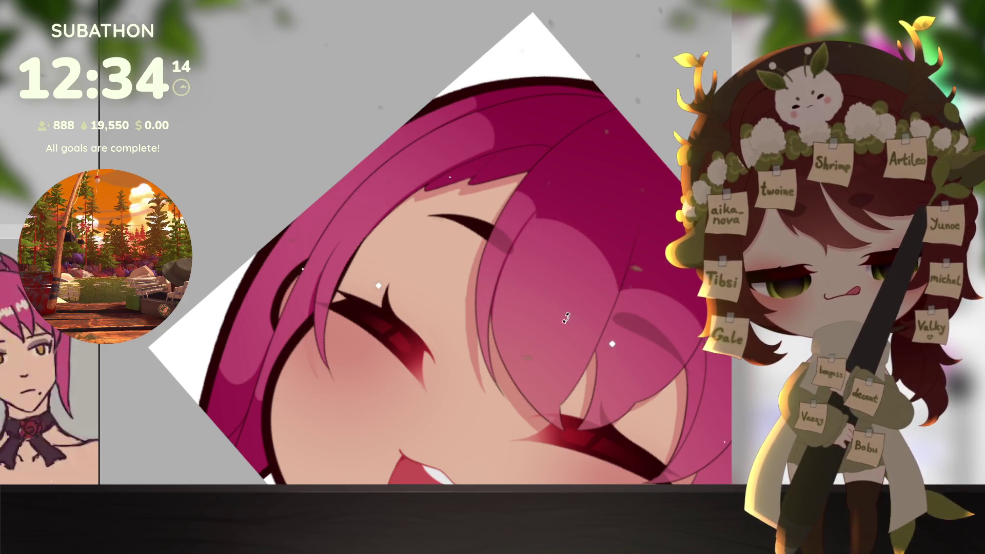
key(5)
key(4)
key(4)
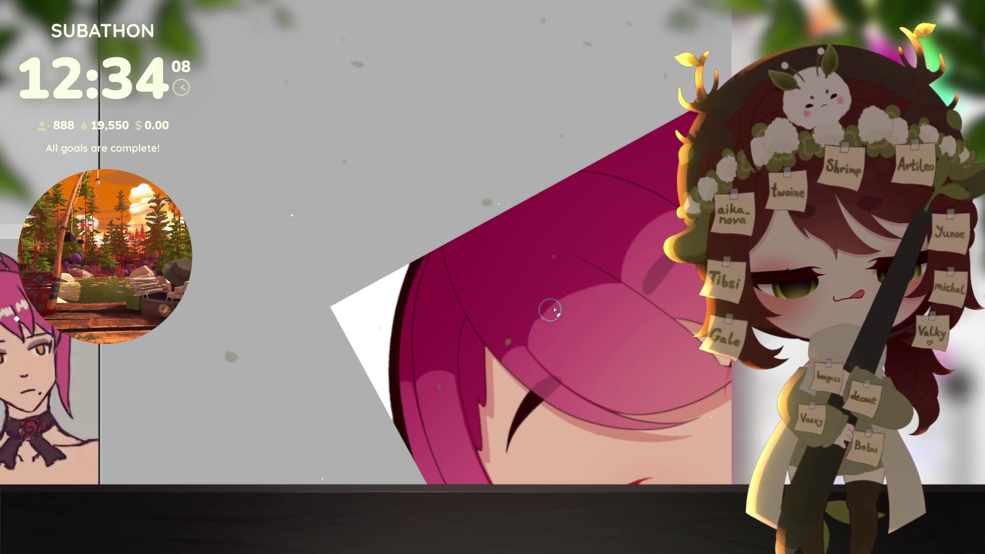
key(6)
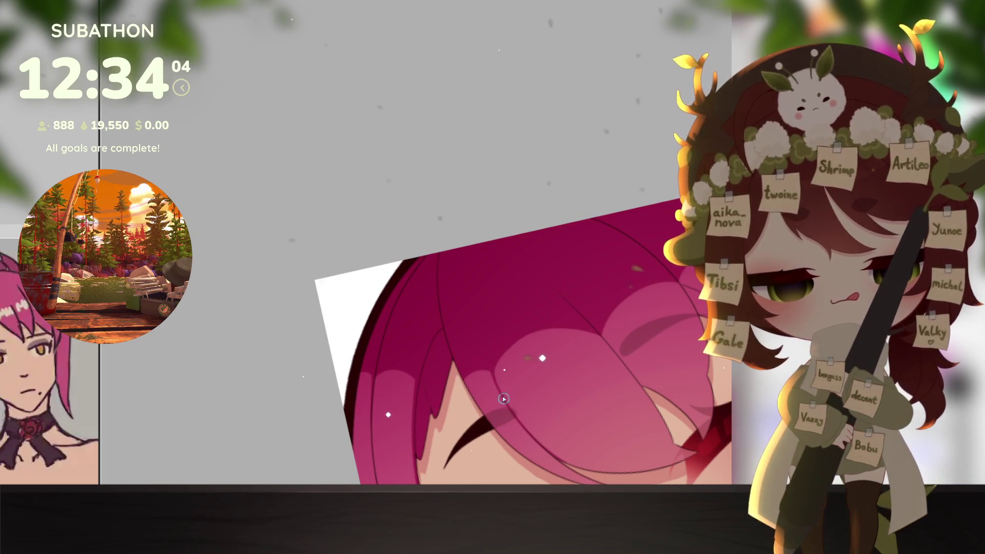
key(6)
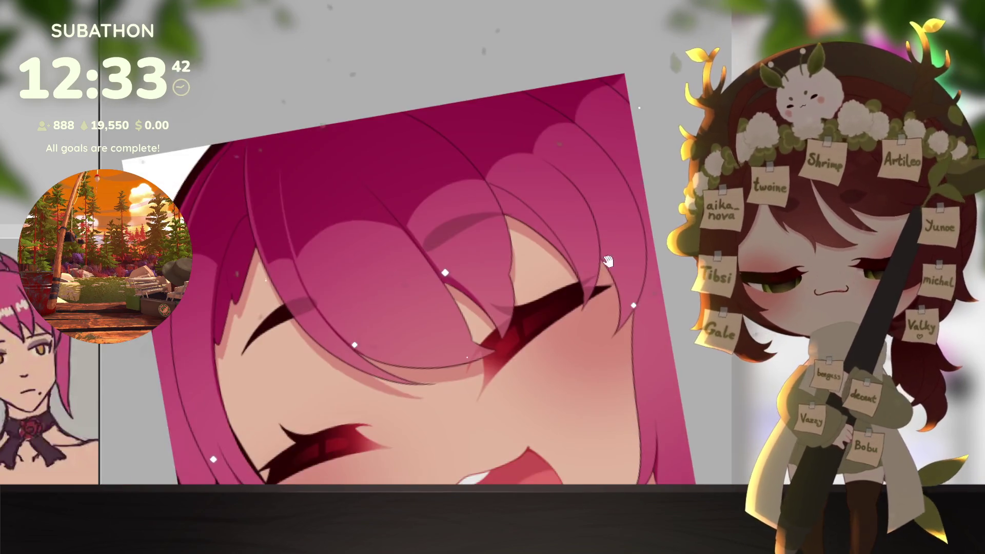
drag(534, 411, 636, 393)
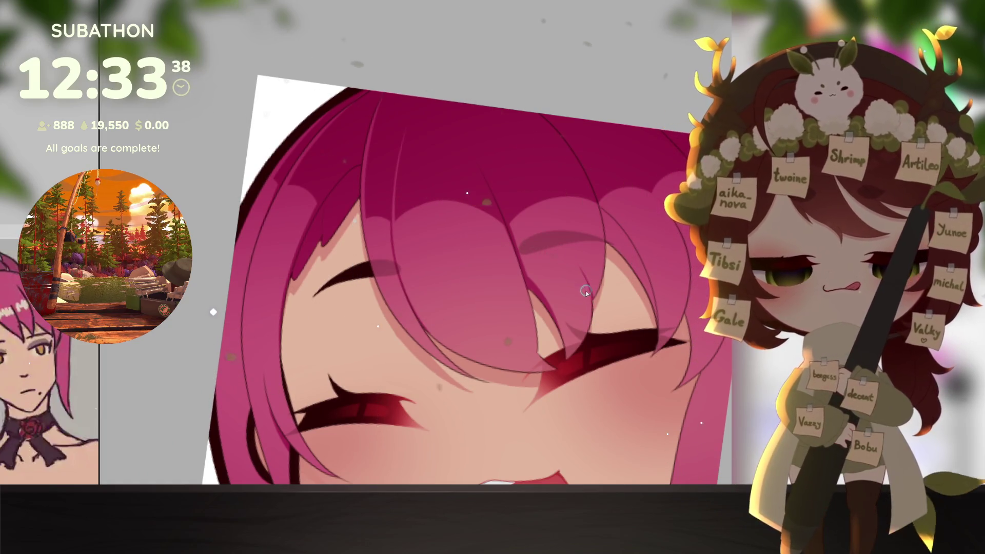
drag(631, 287, 636, 296)
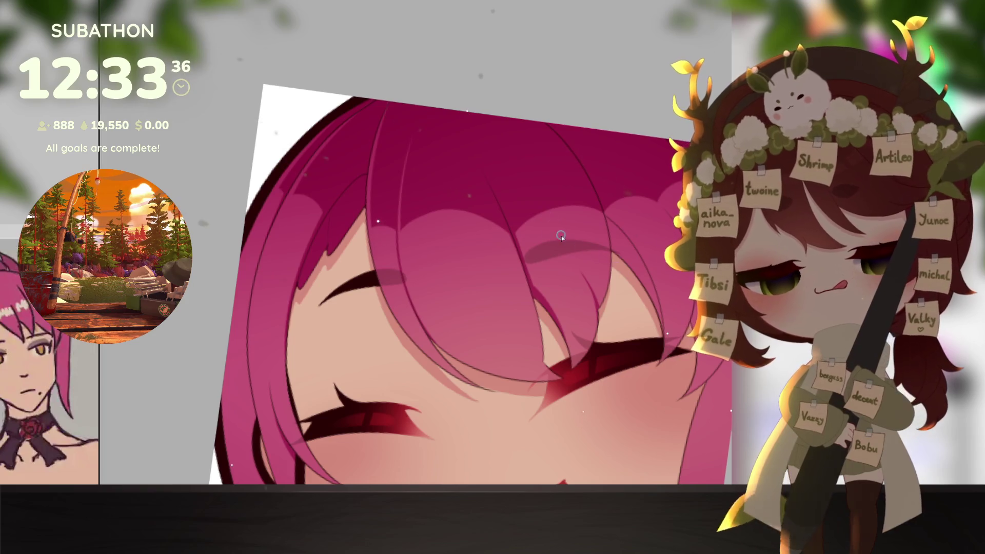